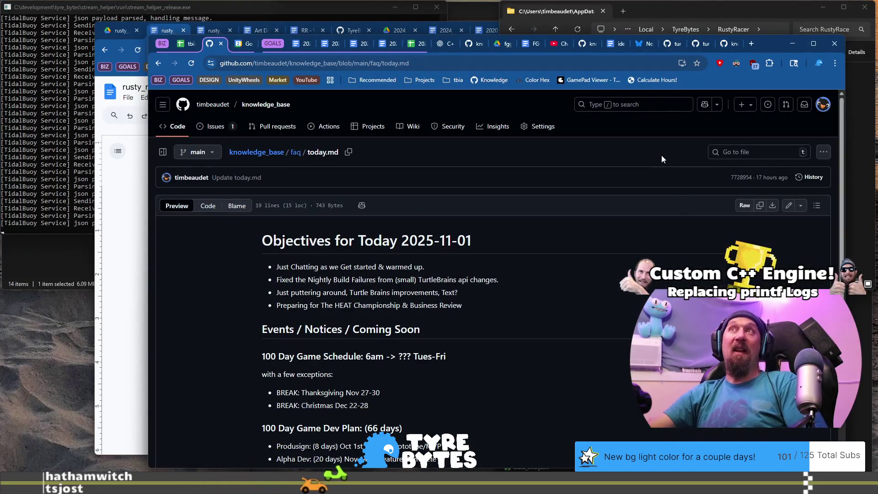
- Open today.md for editing and change its date to 2025-11-02
click(788, 207)
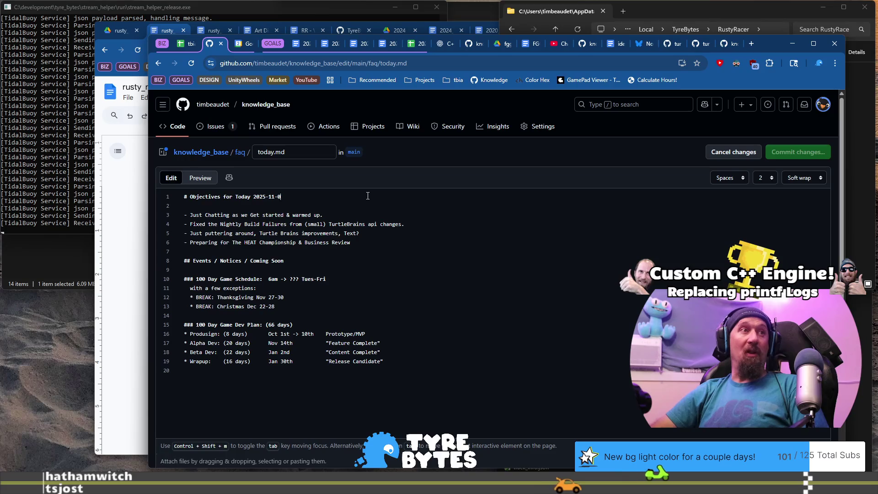
key(BackSpace)
text(2)
key(Down)
key(Down)
key(Down)
key(Home)
- Delete the two outdated objectives, starting with Fixed the Nightly Build
key(shift+Down)
key(shift+Down)
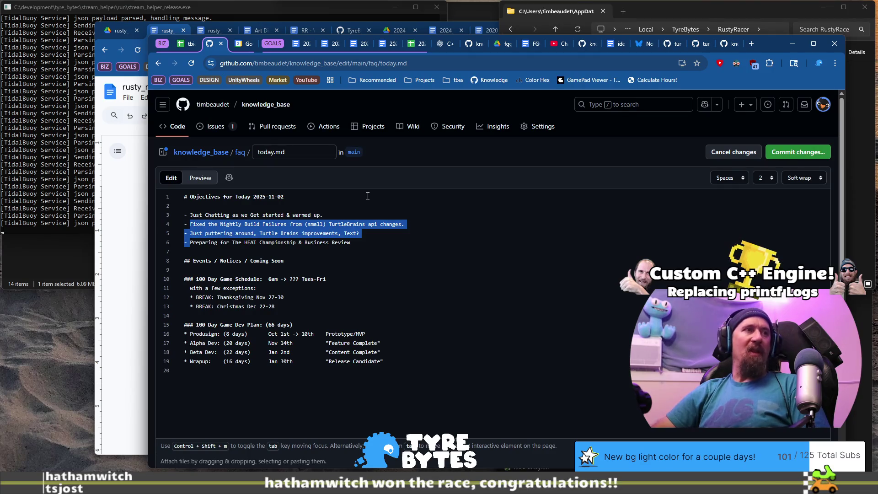
key(ctrl+shift+Right)
key(ctrl+shift+Right)
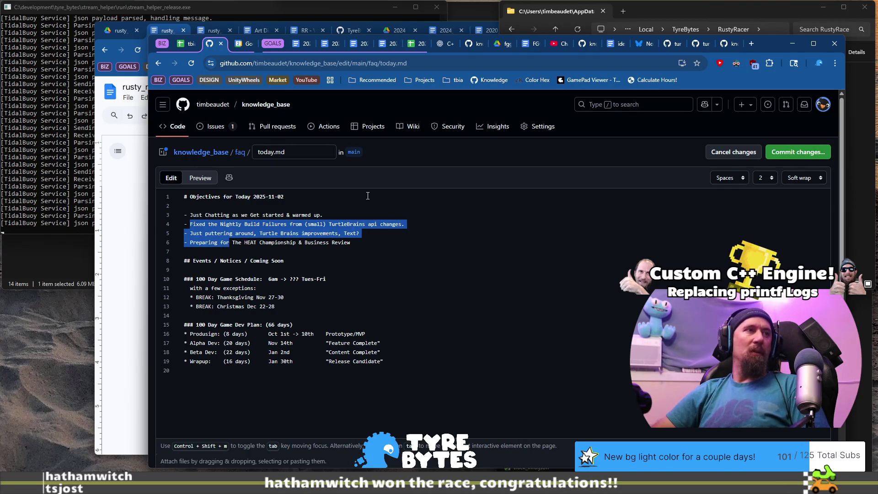
key(BackSpace)
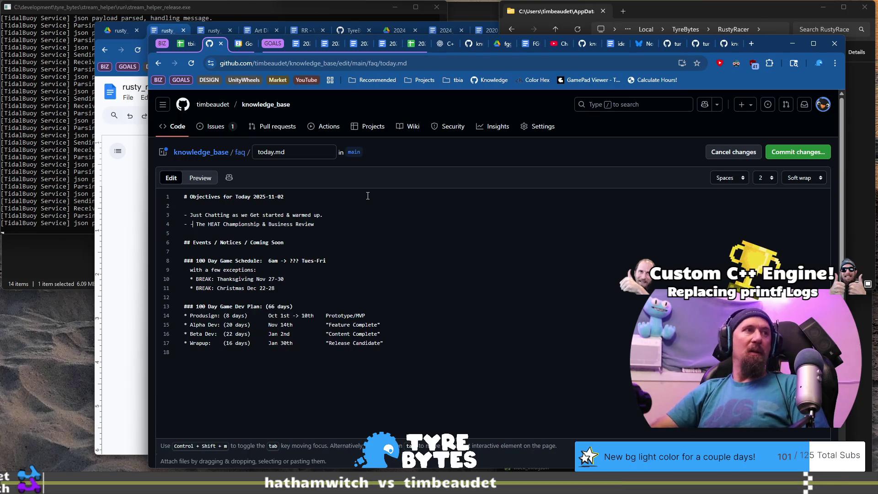
text(Da)
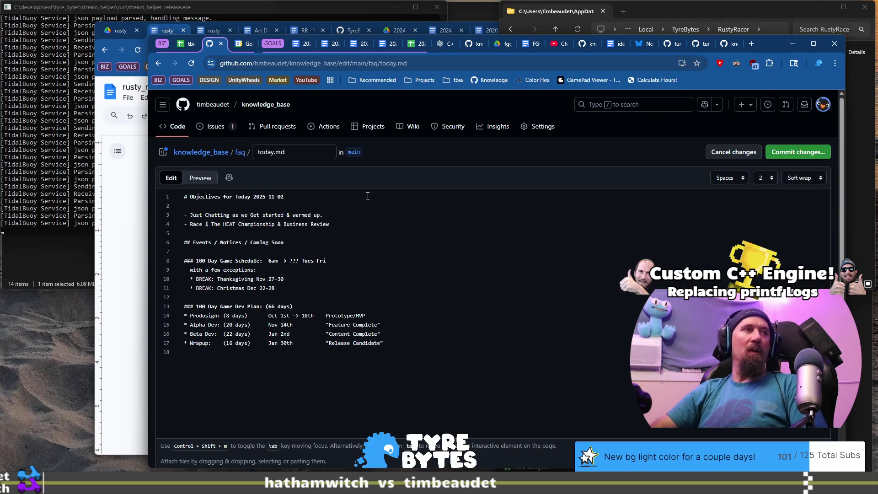
text( of)
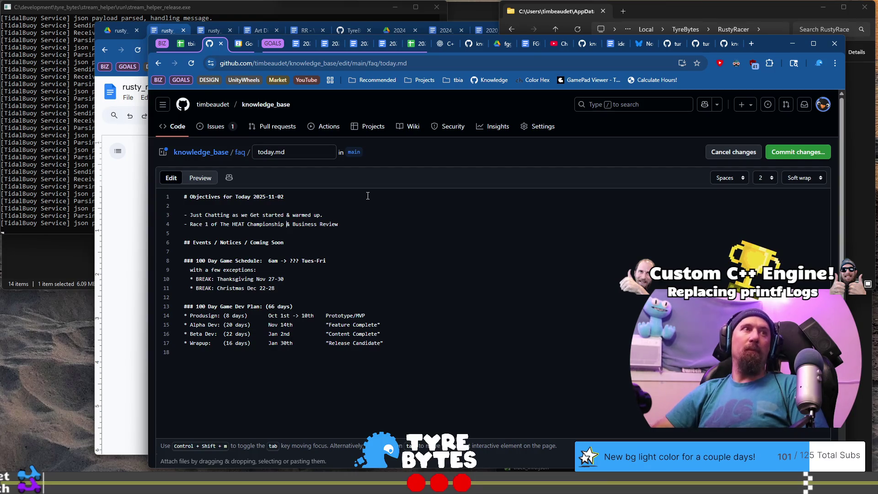
- Put Business Review on its own line and mark the race '(may not be streamed)'
key(Left)
key(shift+End)
key(Delete)
key(Up)
key(Return)
key(Down)
key(End)
text((may not b)
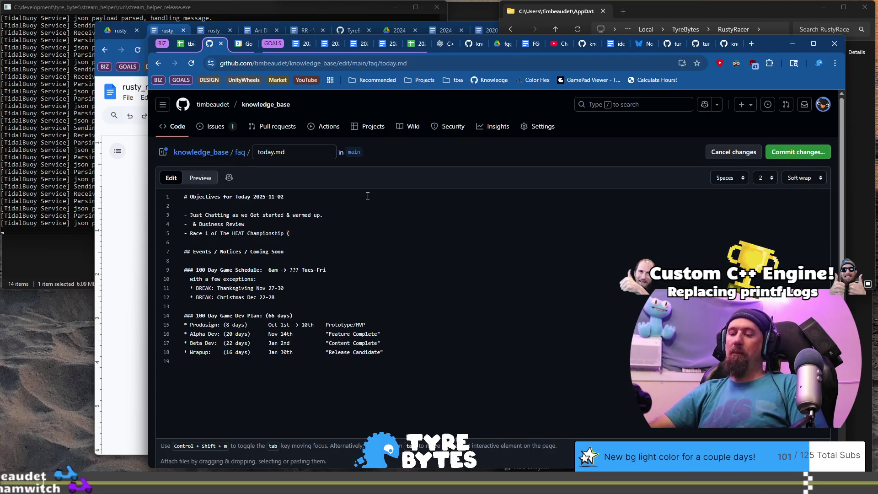
text(e strea)
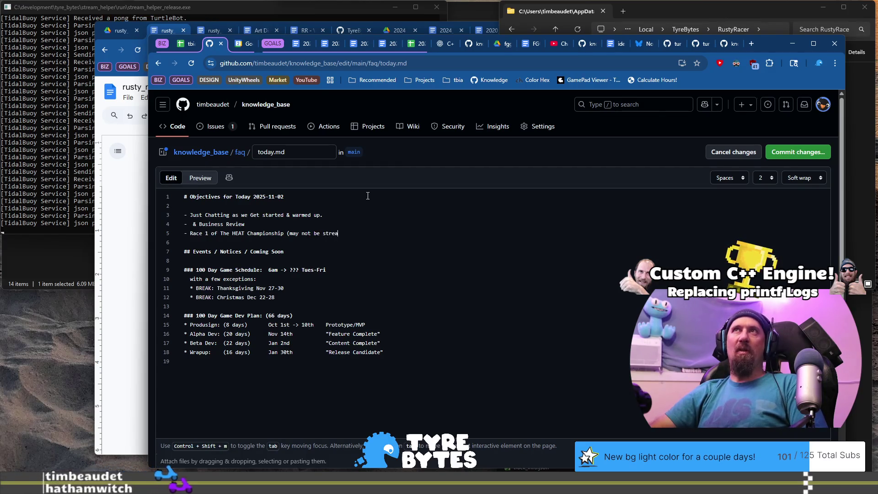
text(med)
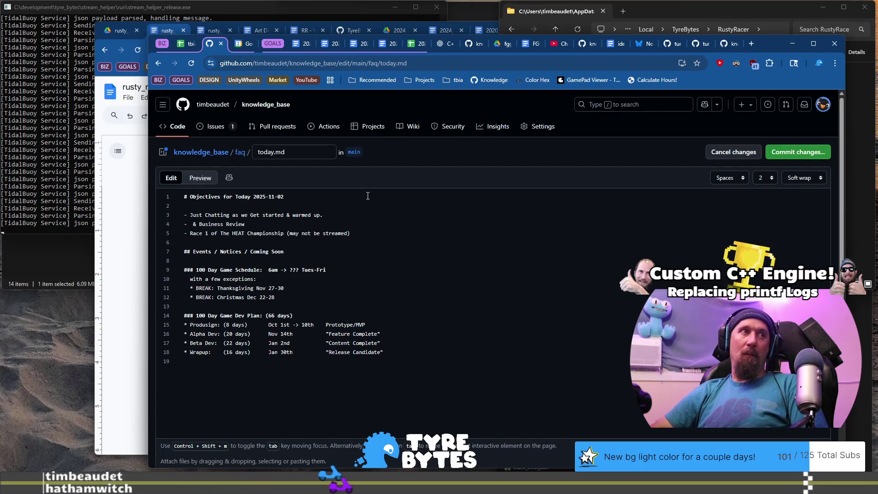
key(BackSpace)
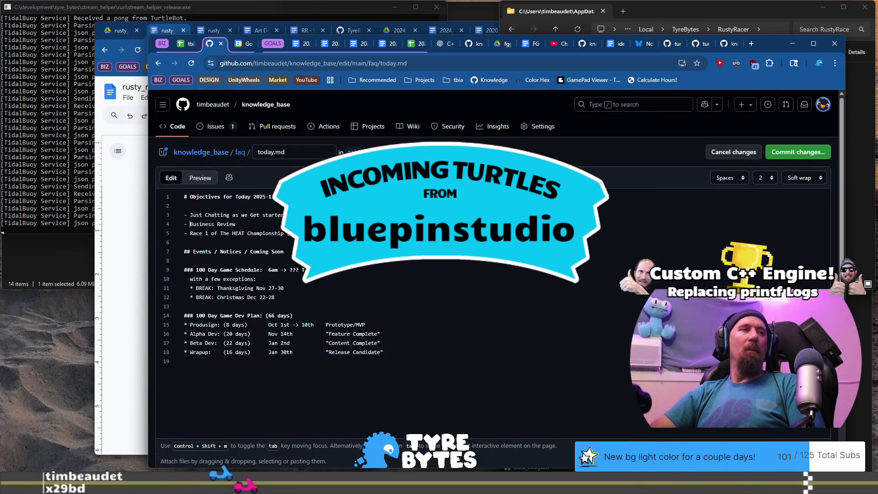
- Type 'Indie GameDev' before Business Review on objective line 4
text(Indie Ga)
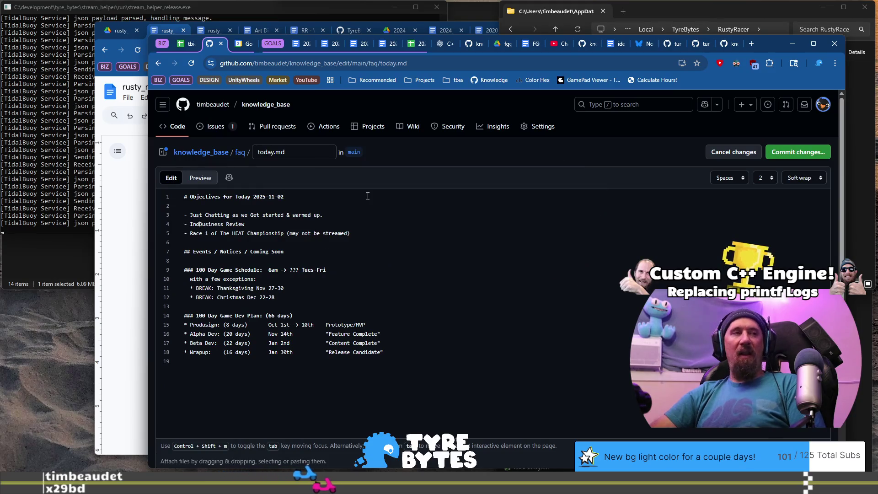
text(meDev)
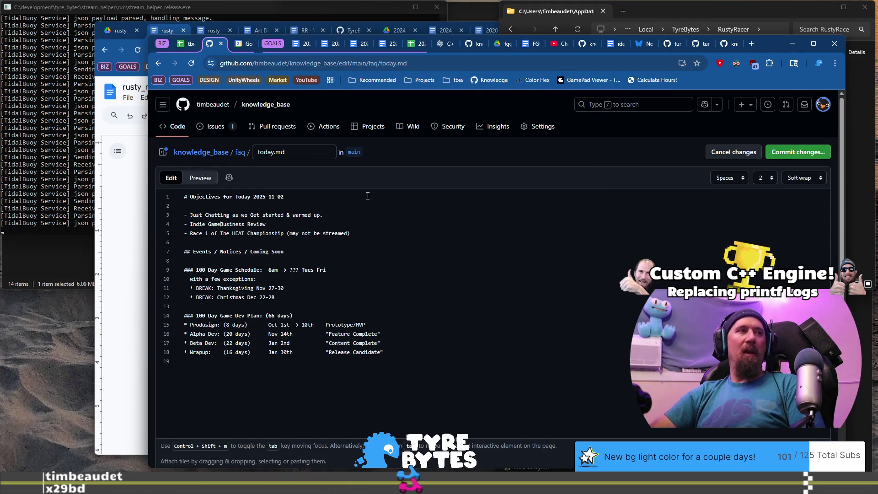
- Commit the today.md edits to main, then copy the tbia_tracker_2025 spreadsheet's address
key(End)
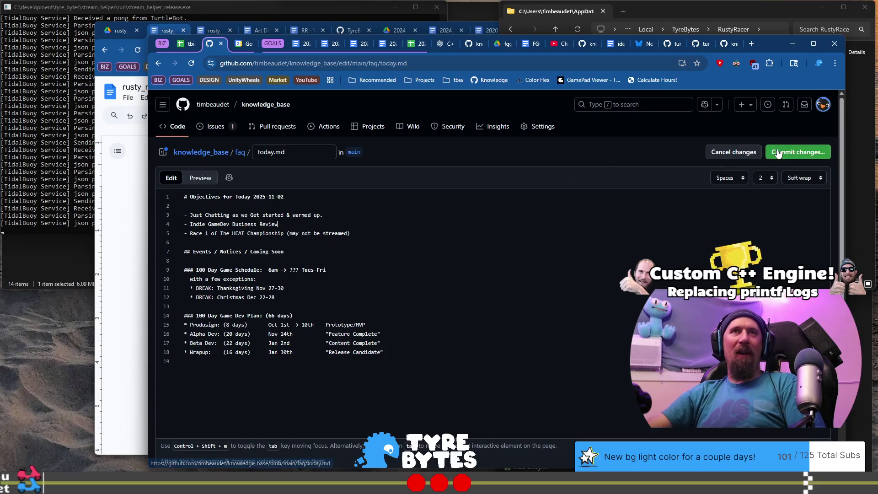
click(780, 152)
click(570, 397)
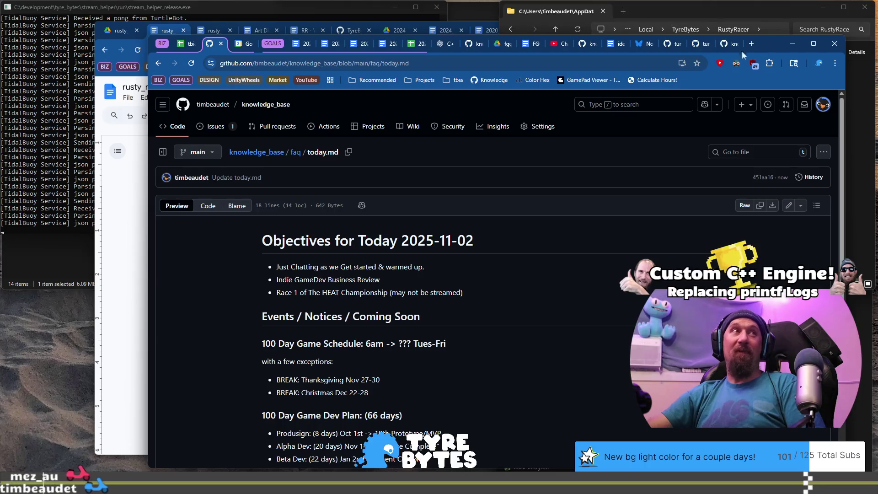
click(183, 44)
click(329, 67)
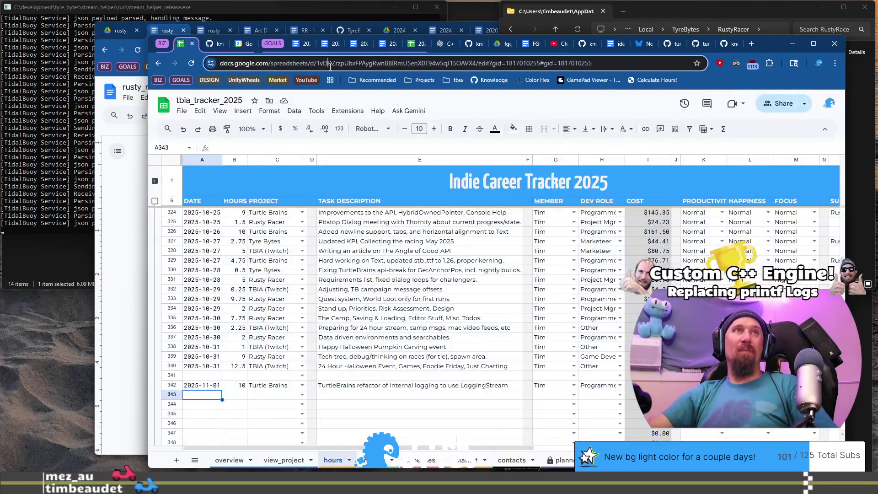
- Load the tbia_tracker_2025 spreadsheet in the other desktop's browser window
click(751, 44)
key(ctrl+super+Left)
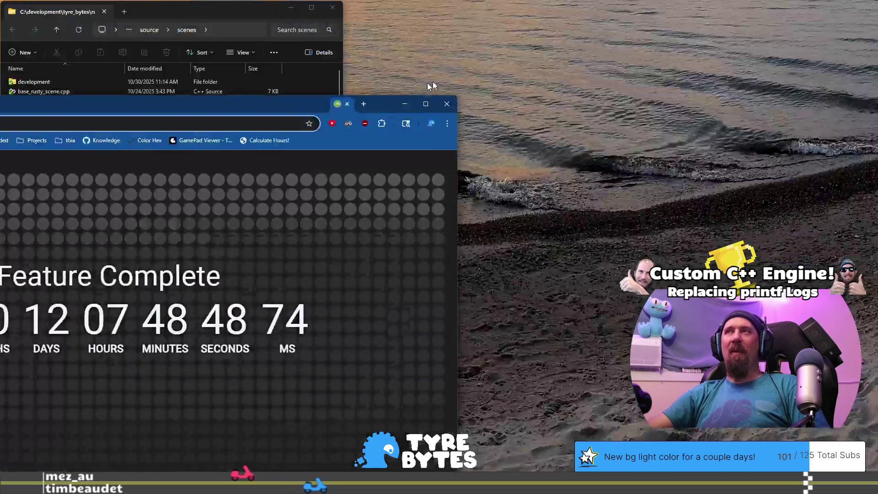
key(ctrl+v)
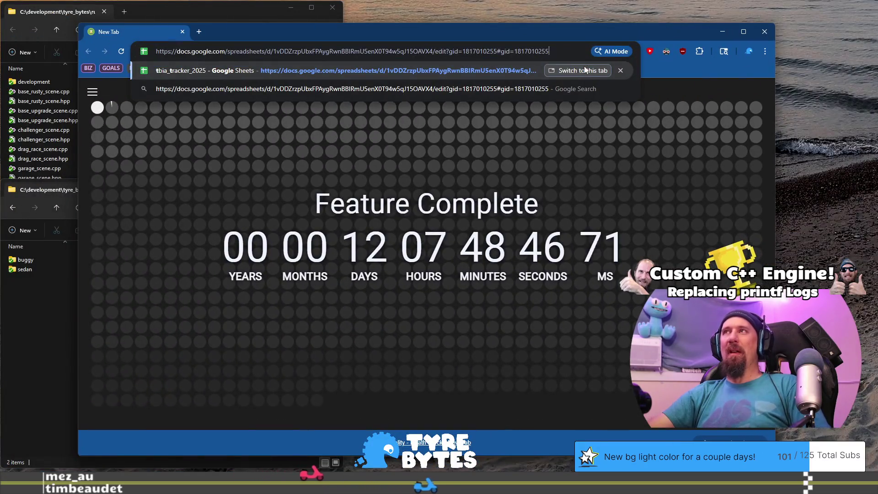
key(Return)
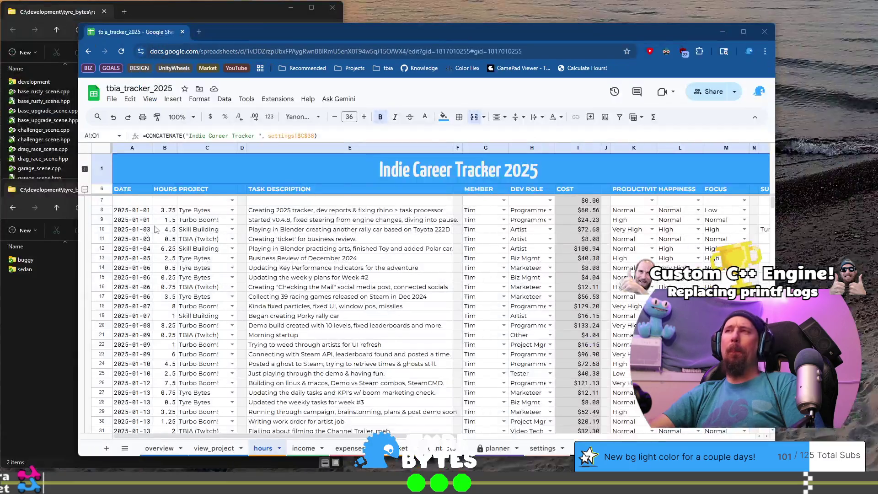
drag(254, 32, 293, 27)
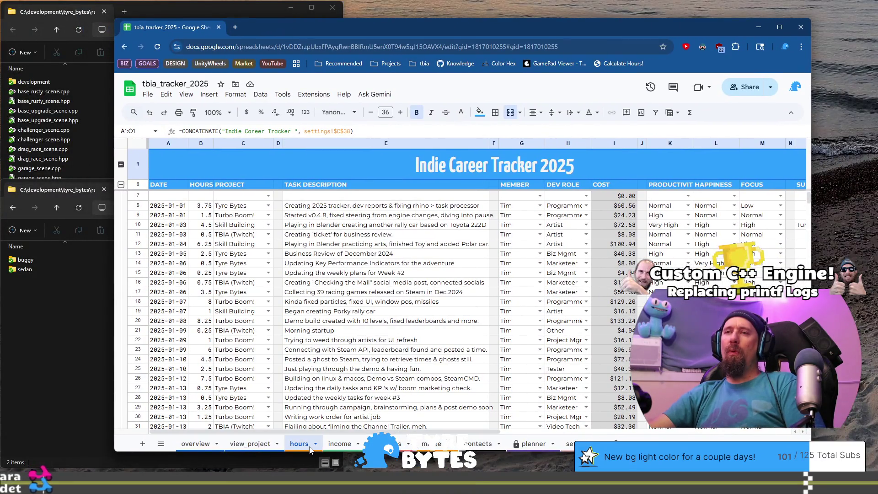
- Find the first empty rows on the expenses sheet (A56) and the income sheet
click(389, 443)
scroll(333, 343, down, 8)
scroll(224, 322, up, 2)
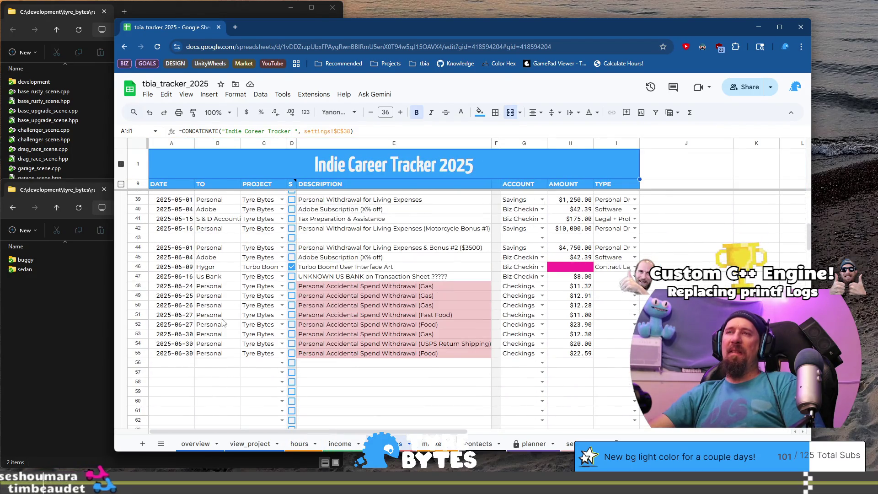
click(174, 366)
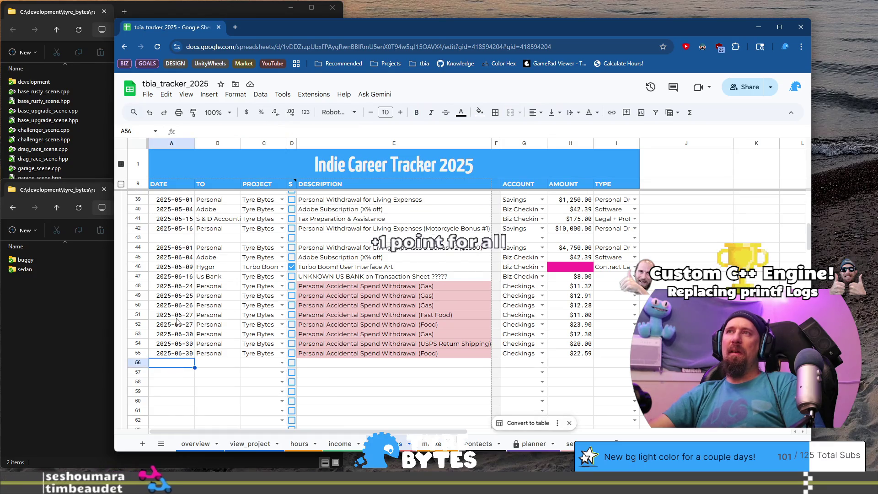
click(345, 442)
scroll(173, 297, down, 5)
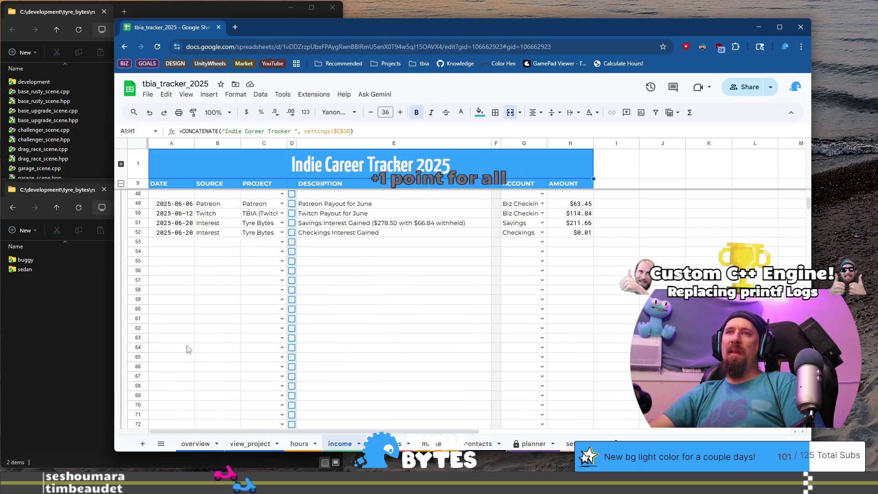
click(172, 253)
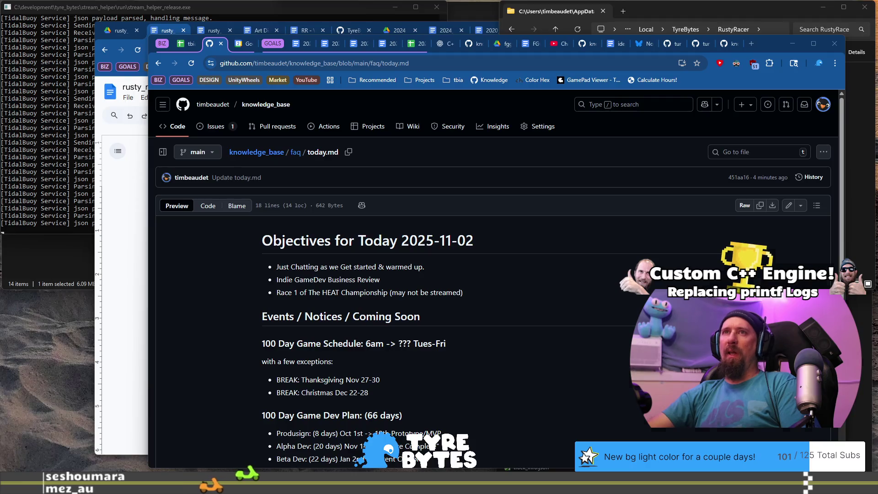
- Switch desktops to Turbo Boom! and restart level 1, Easy Does It
key(ctrl+super+Right)
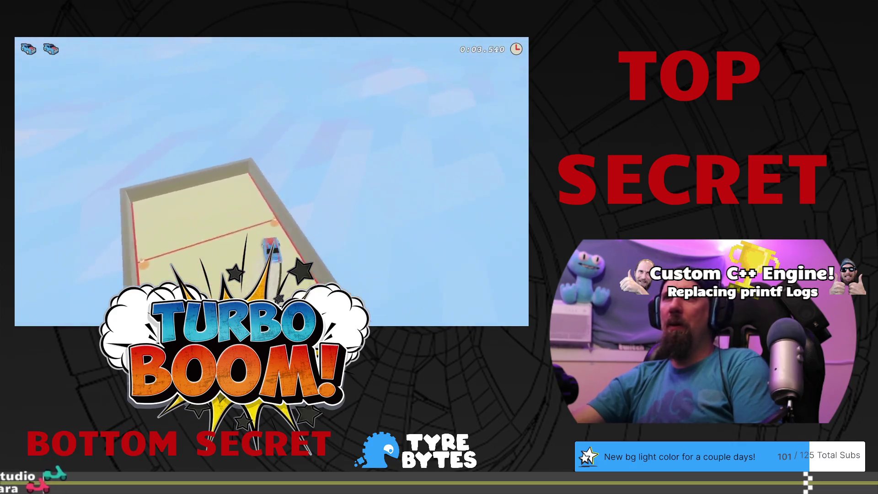
key(r)
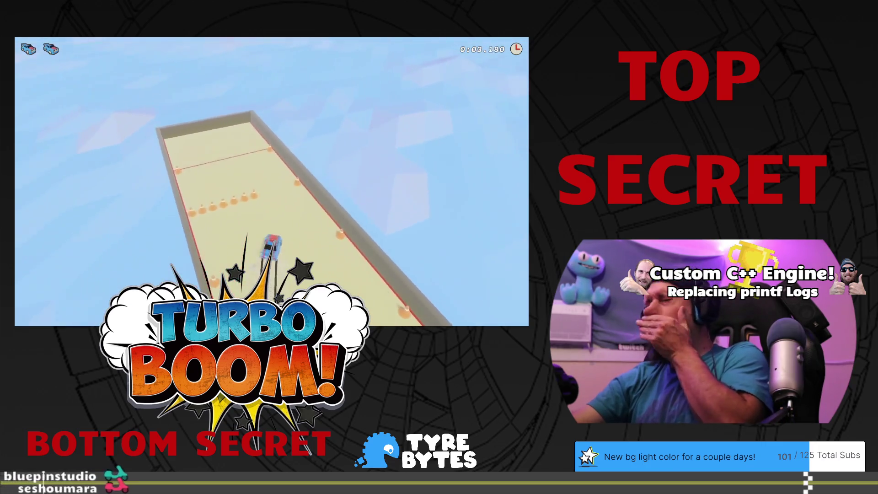
- Replay level 1 and race through to win Steady State Driving in 0:15.800
key(r)
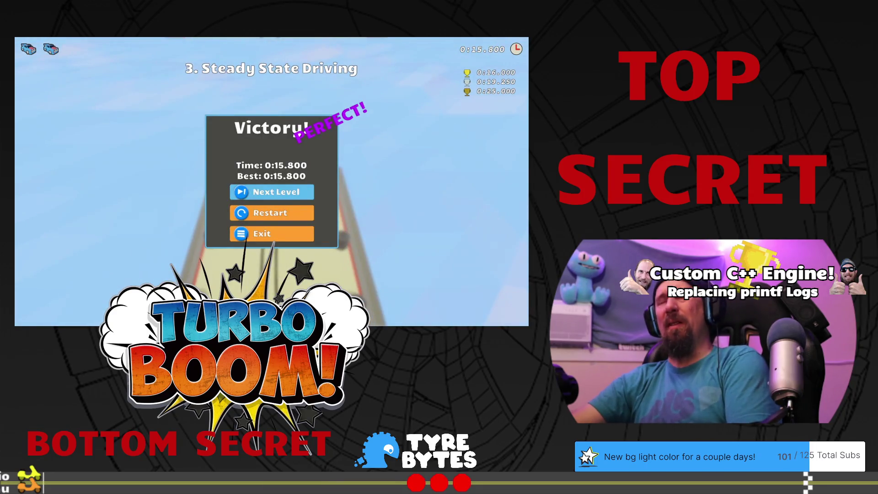
- Race levels 4–6, winning Squiggles for Giggles at 0:06.080, then retry level 7
key(Return)
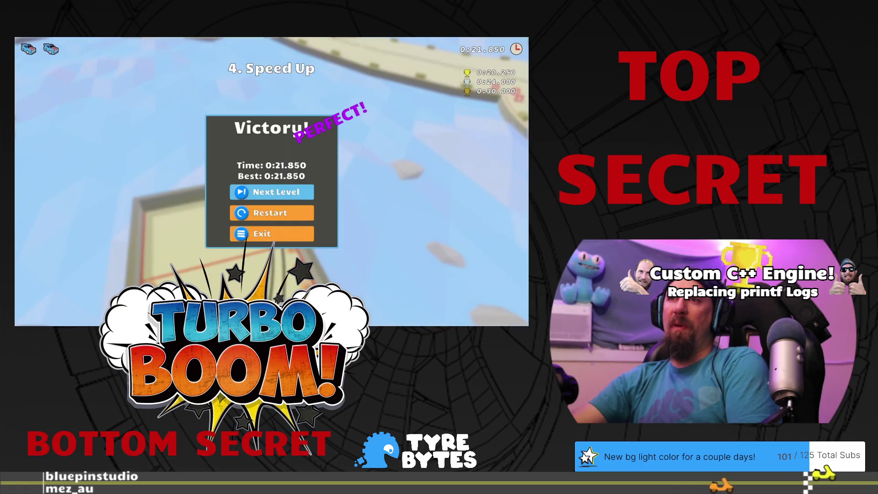
key(Return)
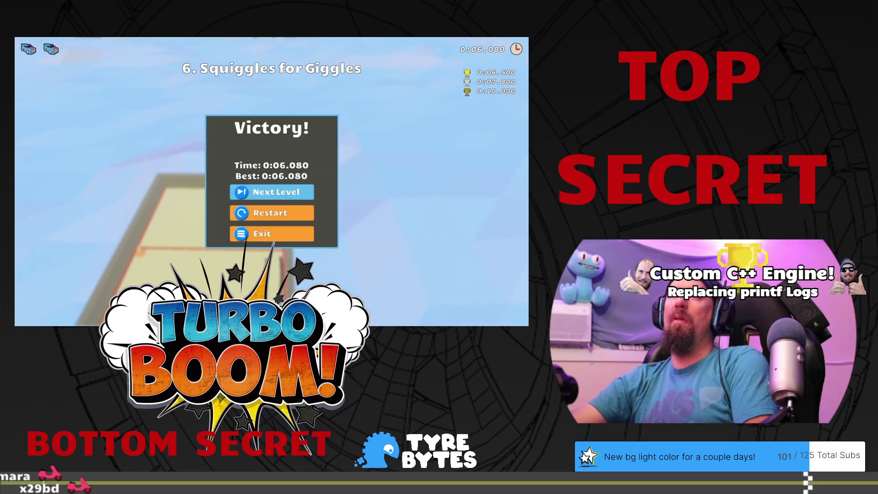
key(r)
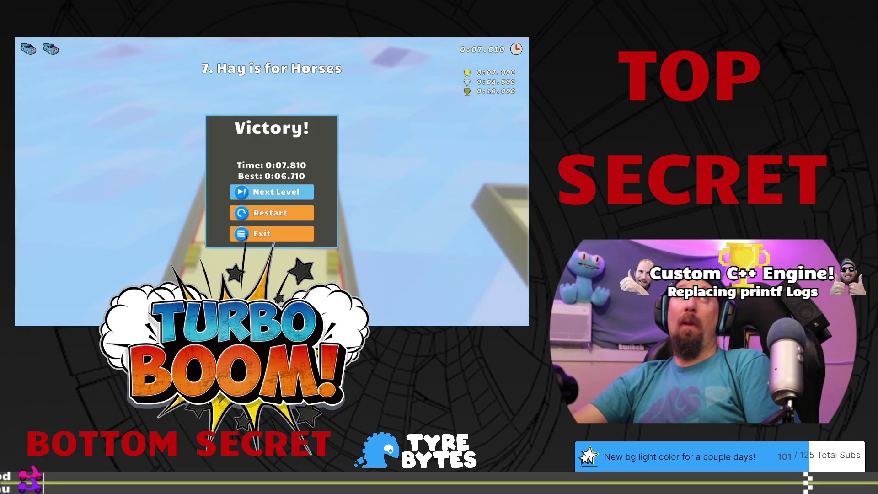
- Replay Hay is for Horses to win it at its 0:06.580 best time
key(r)
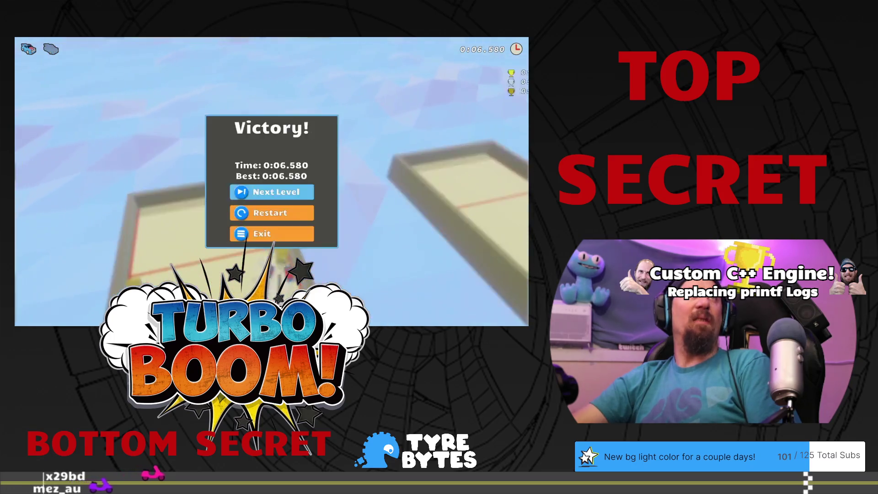
key(Return)
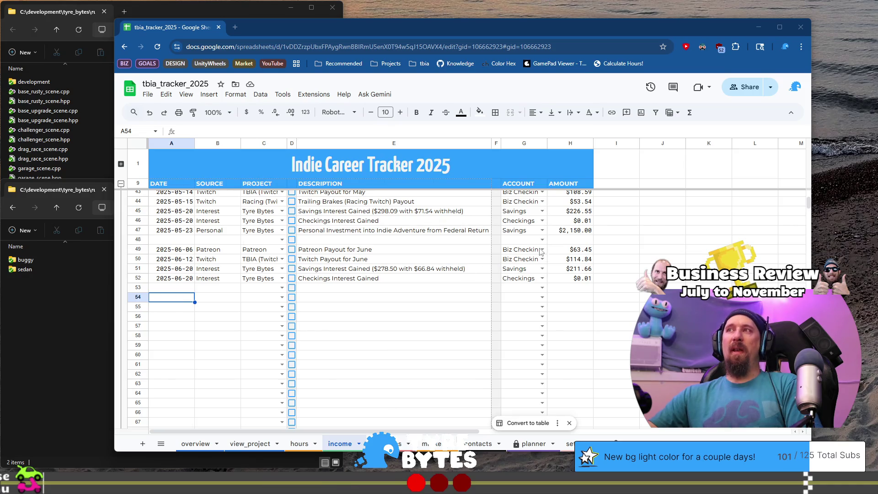
- Review the March, May and June interest entries, including the June savings amount formula
click(441, 220)
scroll(509, 254, up, 4)
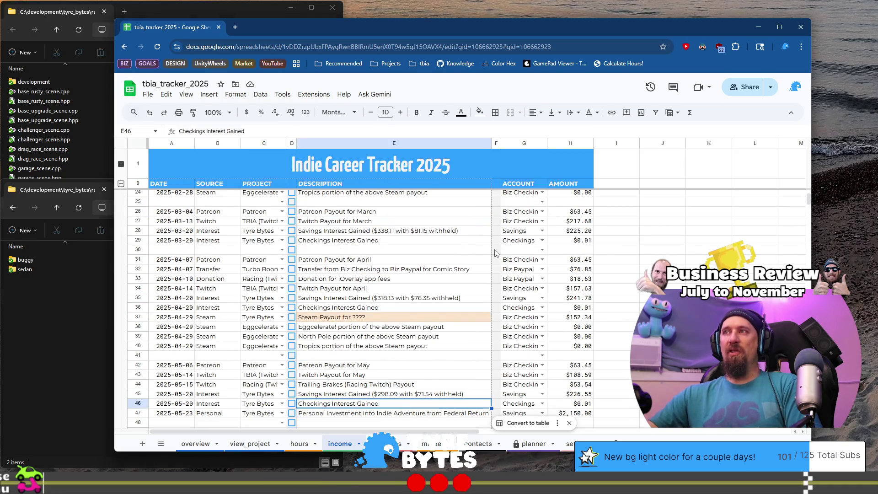
click(450, 241)
scroll(483, 276, up, 5)
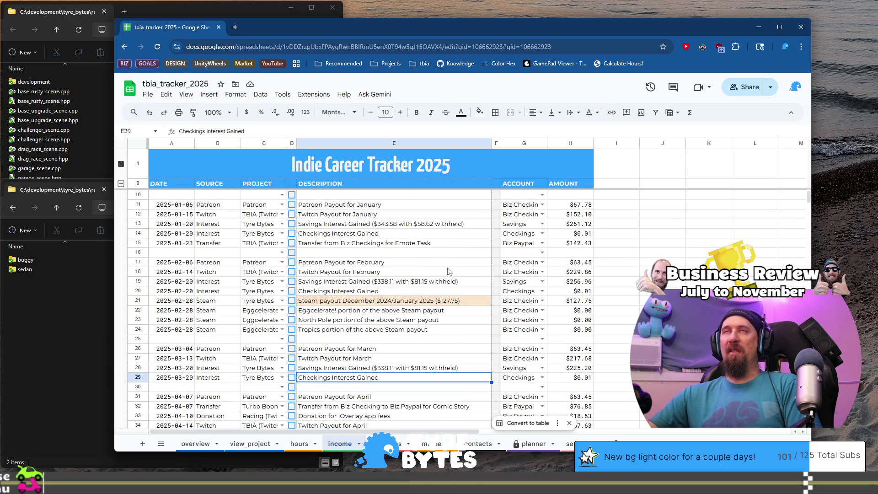
scroll(446, 258, down, 5)
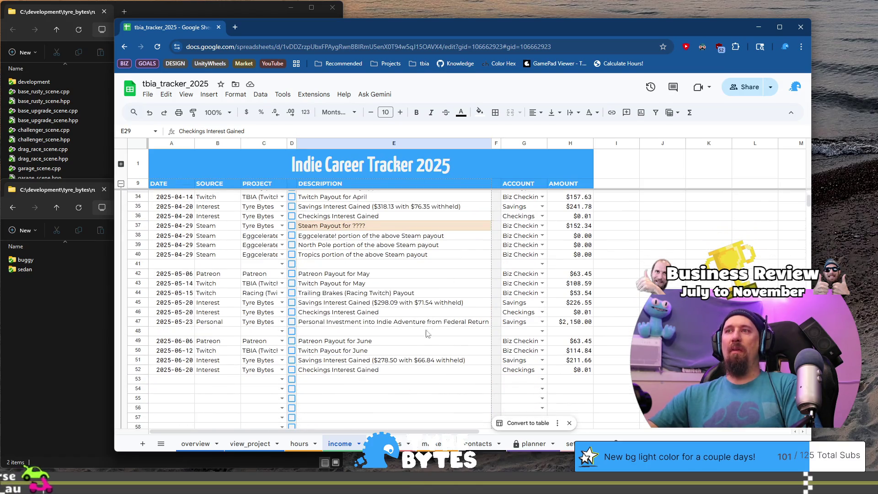
click(413, 361)
click(587, 360)
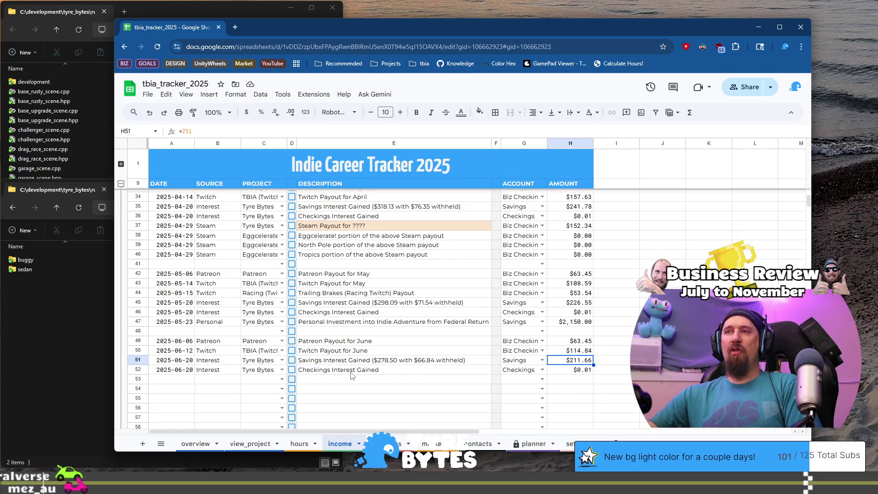
click(323, 361)
click(325, 312)
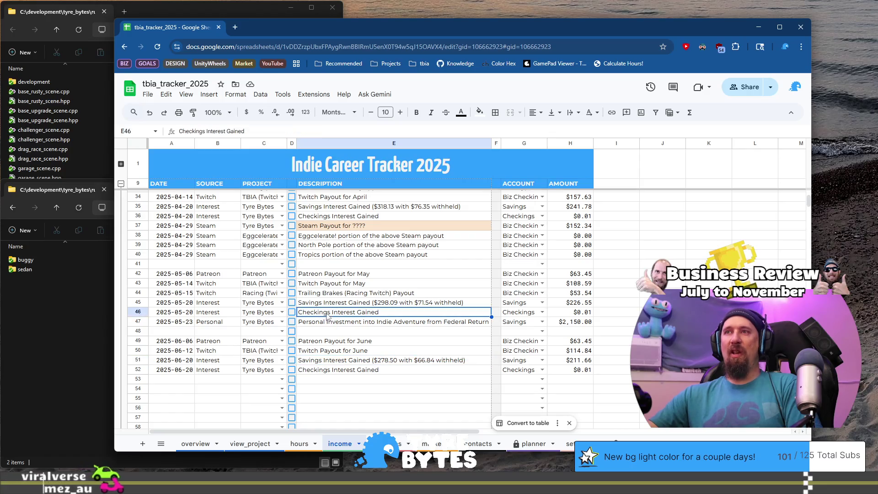
click(325, 303)
scroll(325, 306, up, 1)
scroll(325, 306, down, 2)
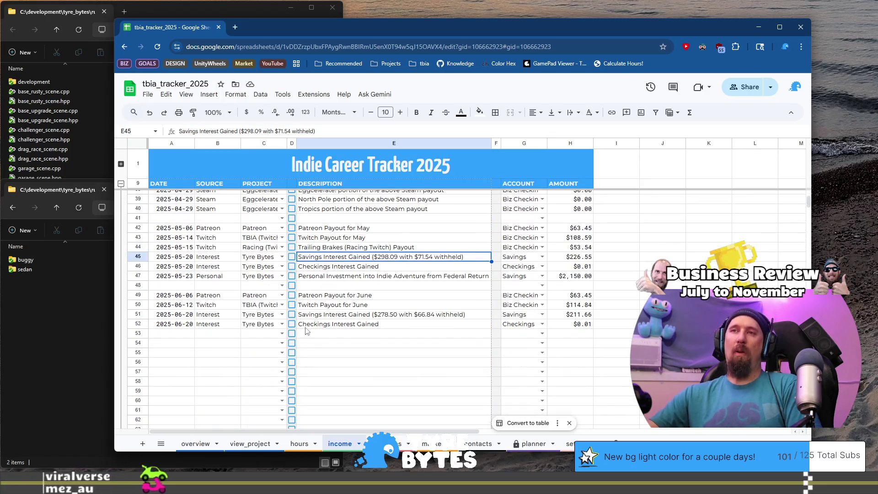
- Select the first empty income row after June, then go to the planner sheet
click(177, 348)
scroll(183, 347, down, 2)
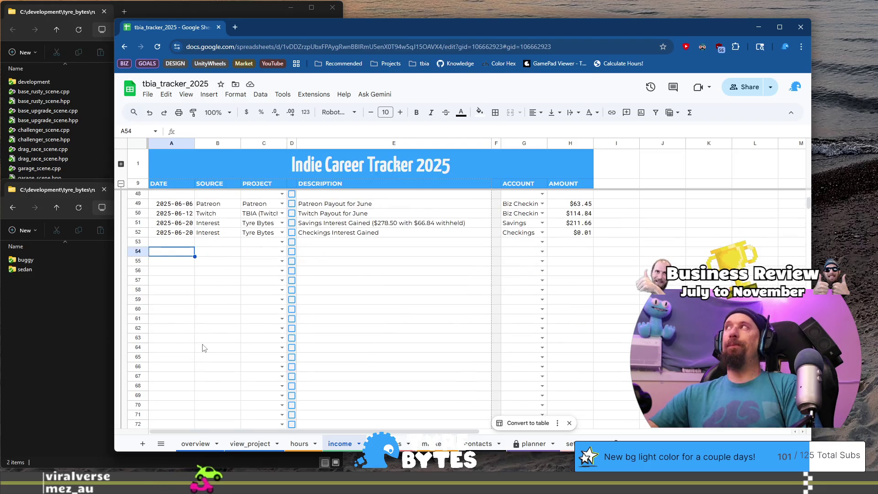
scroll(201, 346, up, 1)
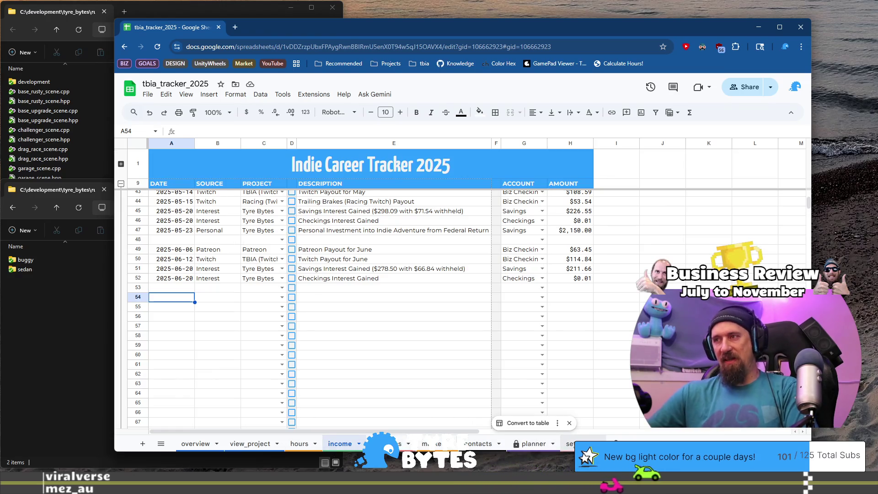
click(533, 447)
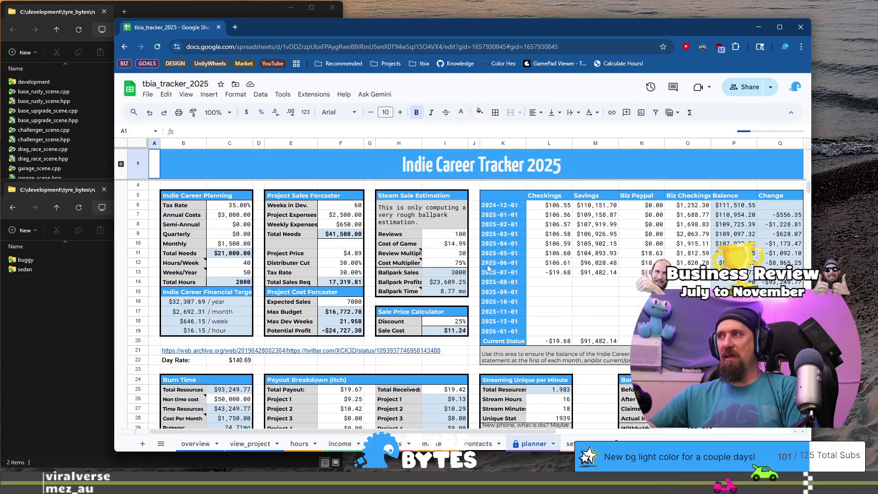
- Set the August Biz Checkings balance to $1,476.88
click(552, 286)
click(684, 282)
text(1476.)
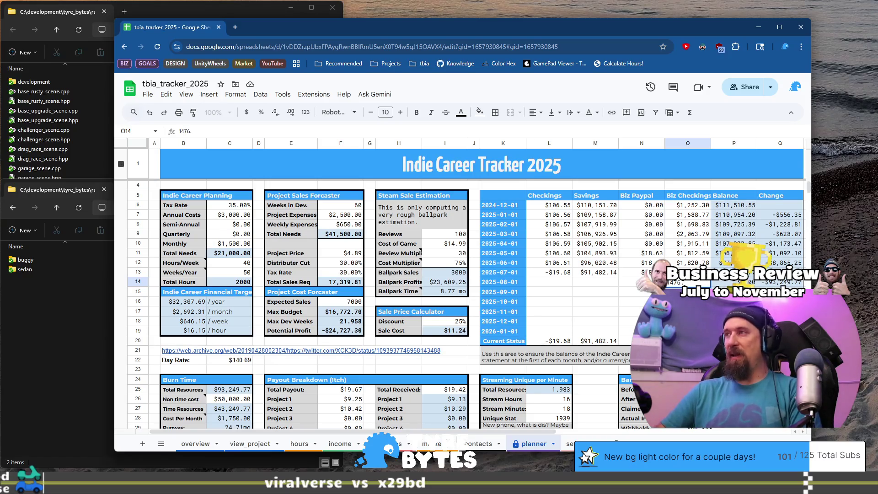
text(88)
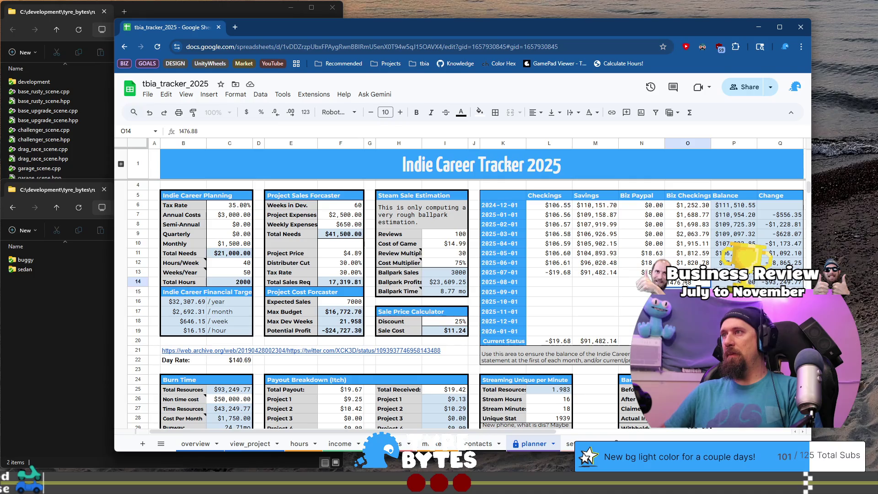
key(Left)
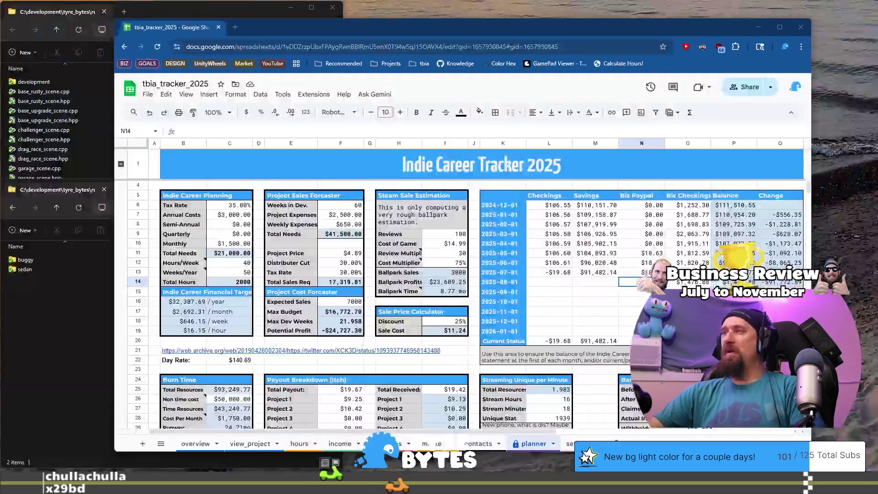
- Paste Biz Paypal 18.63 into September–November and check July Checkings of -19.68
click(662, 285)
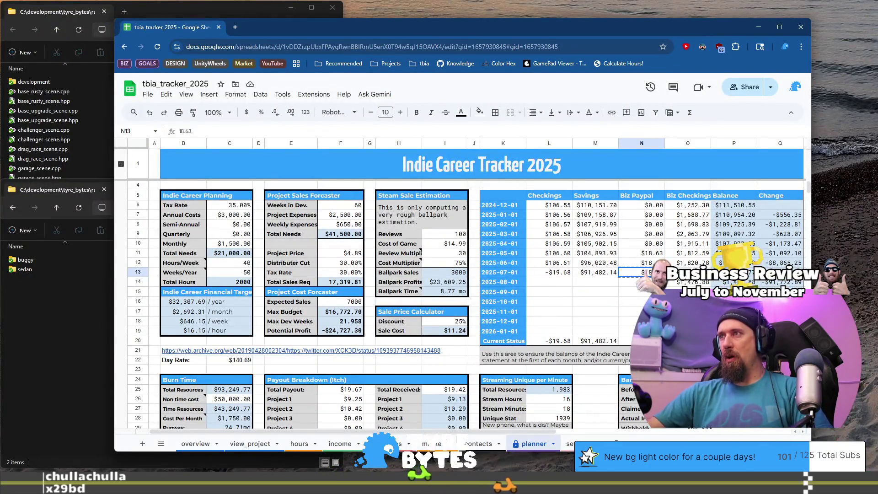
key(Down)
key(ctrl+v)
key(Down)
key(ctrl+v)
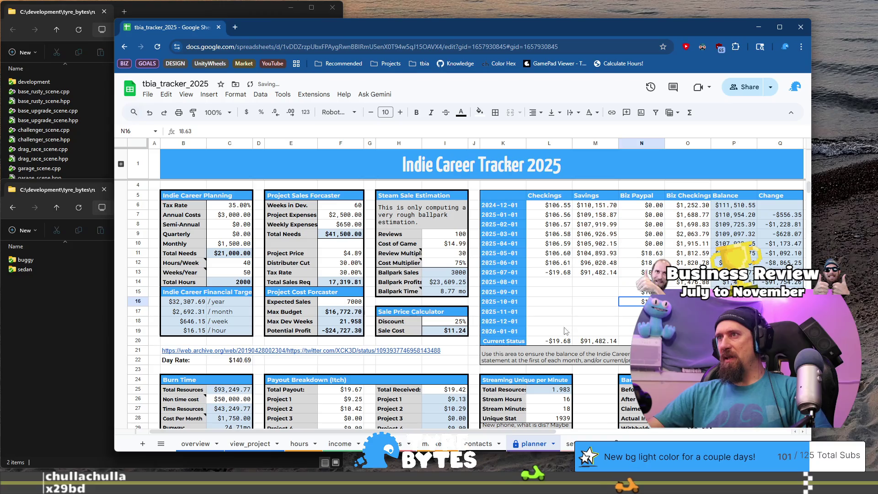
key(Down)
key(ctrl+v)
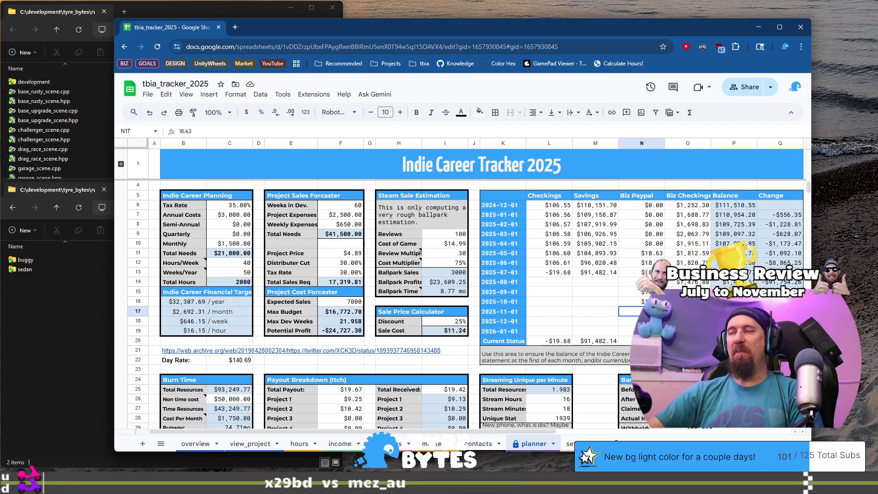
click(565, 274)
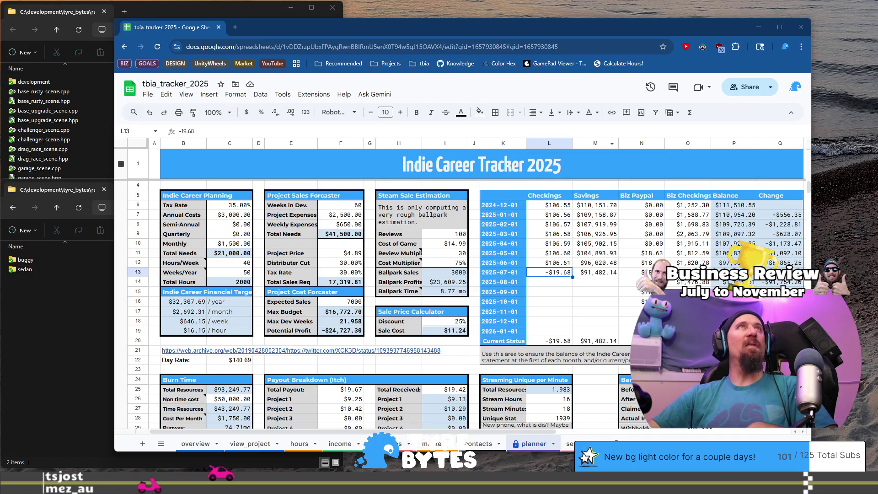
click(599, 282)
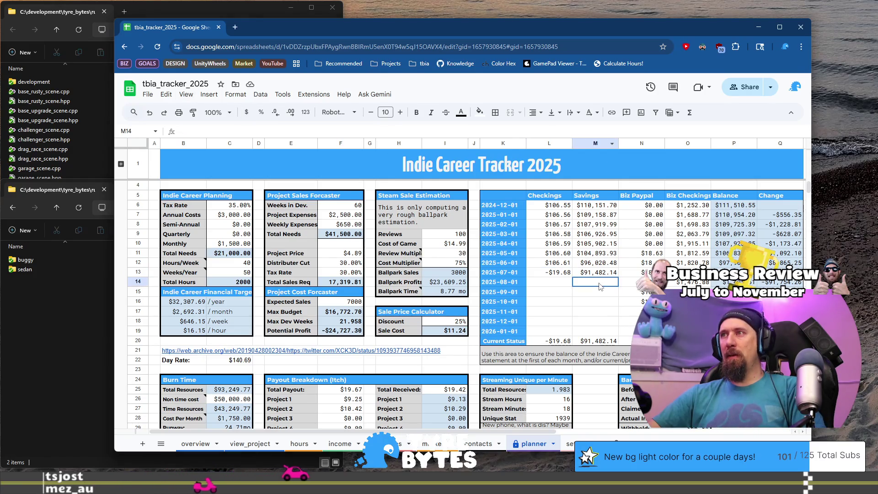
- Enter the August Savings balance 88,249.88 in M14 and paste the August balances into Current Status
text(88,24)
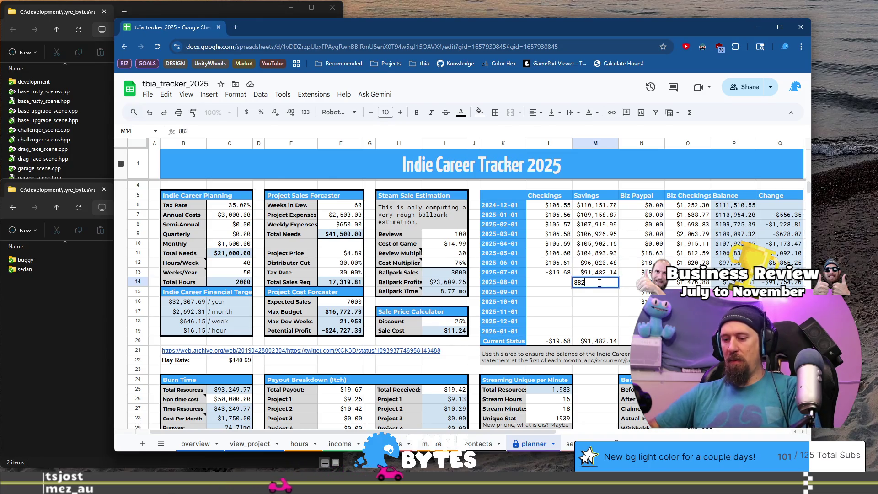
text(9.)
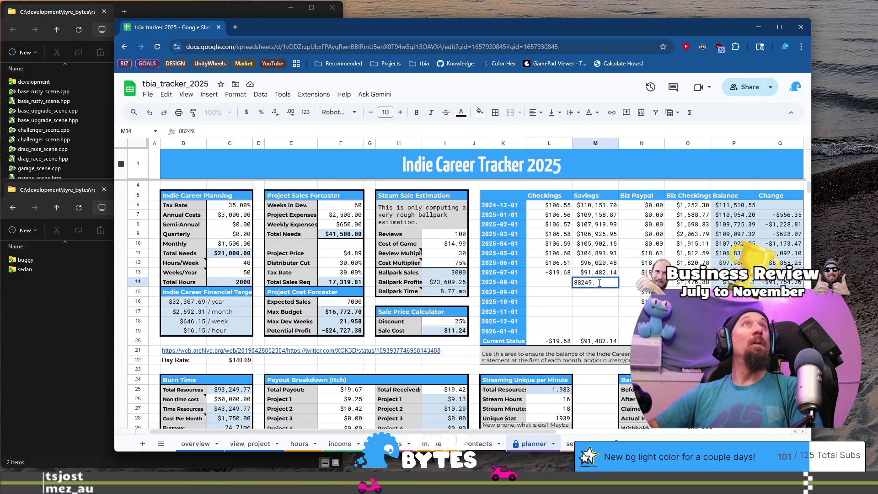
text(88)
key(Left)
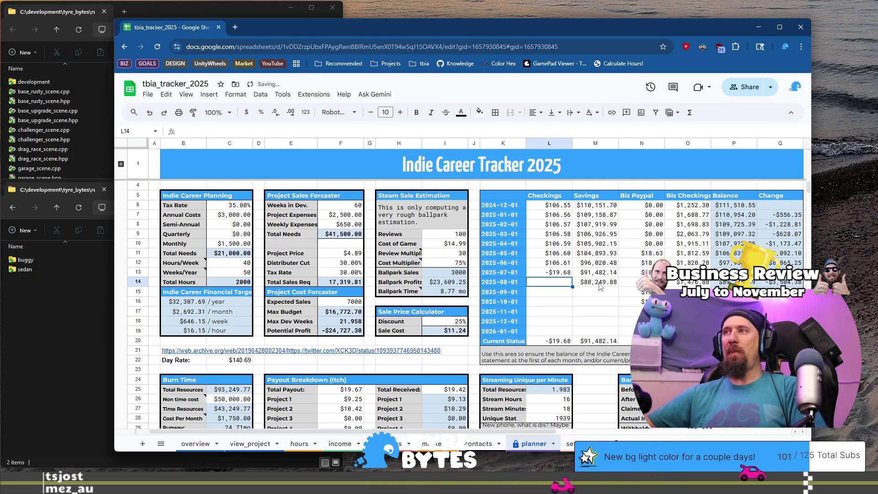
click(600, 284)
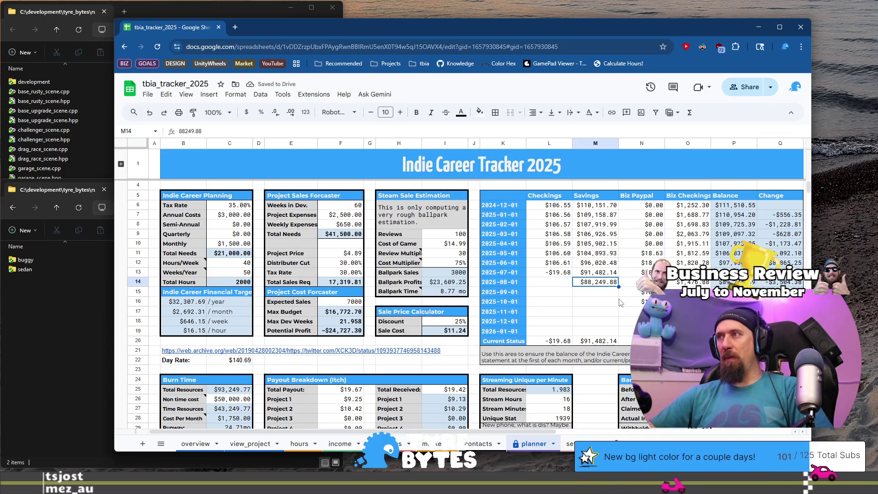
shift+click(690, 285)
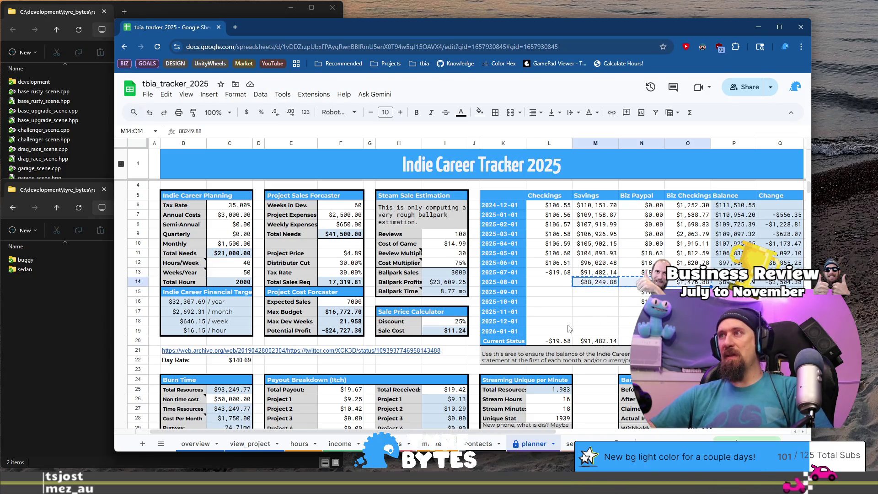
click(596, 342)
key(ctrl+v)
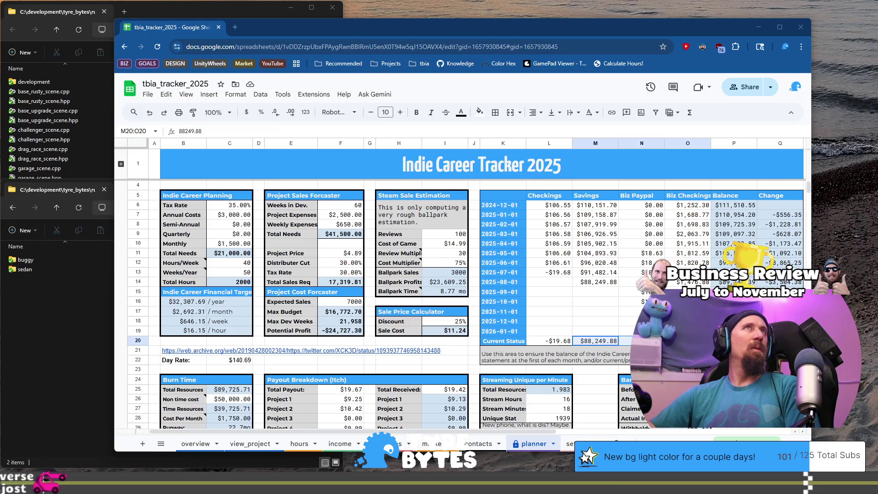
- Enter August Checkings 106.62 in L14 and copy it into the Current Status Checkings cell
click(567, 280)
text(106.62)
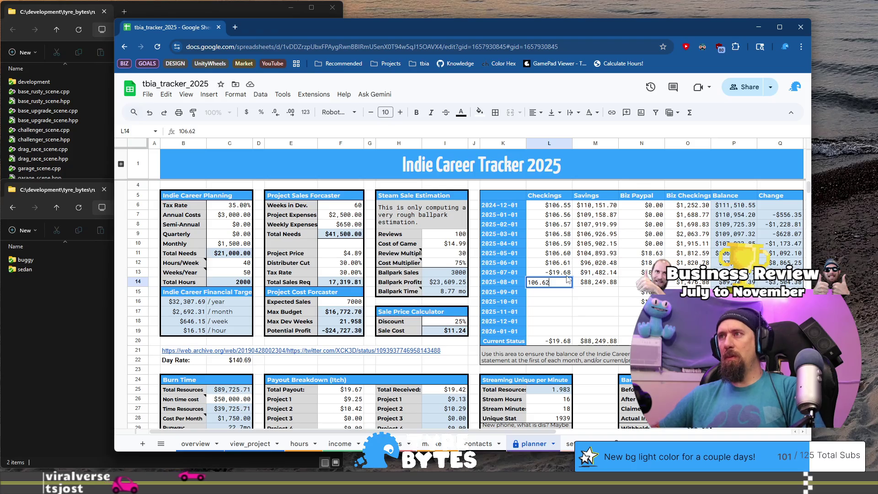
key(Return)
key(Up)
key(ctrl+c)
key(ctrl+Down)
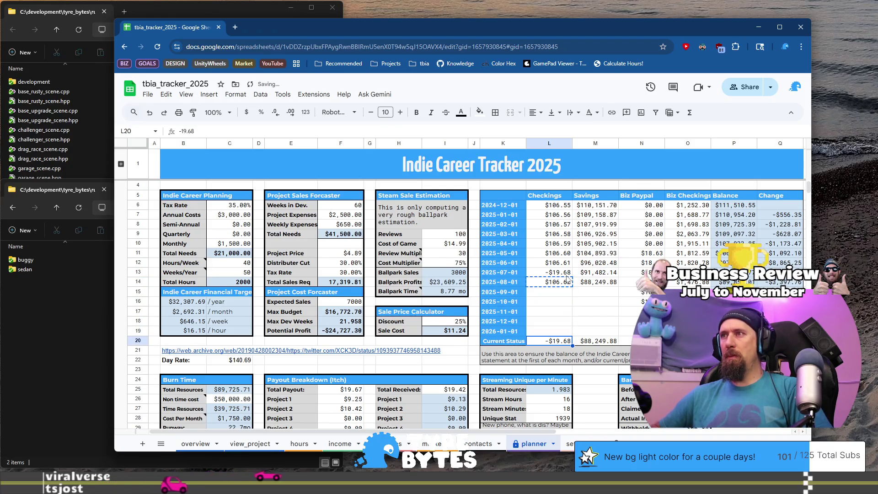
key(ctrl+v)
key(Up)
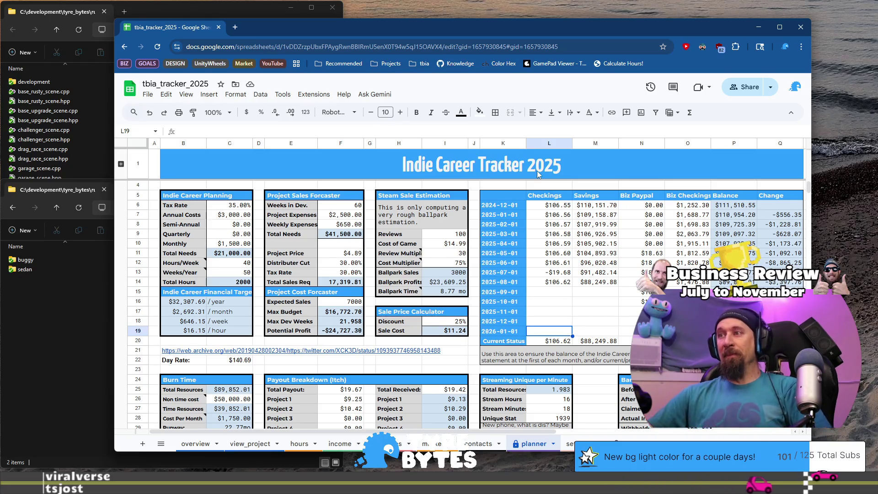
click(401, 443)
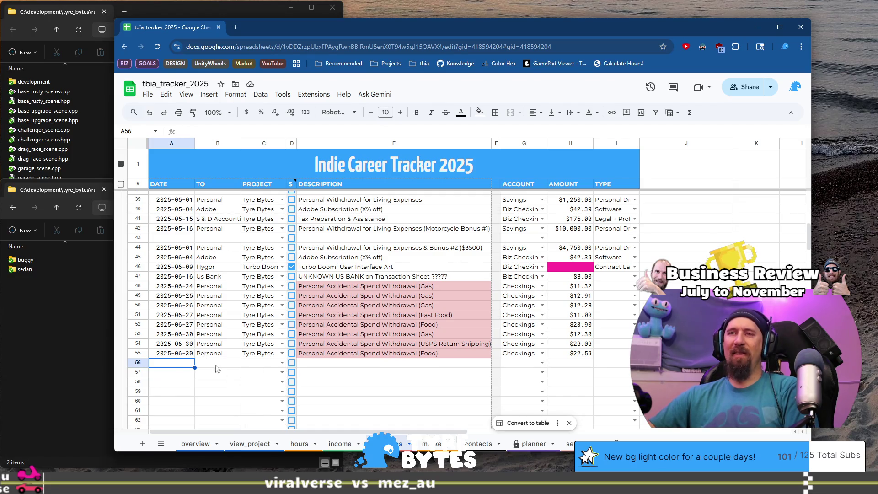
- Scroll the expenses sheet down to the empty rows below the 2025-06-30 entries
click(168, 374)
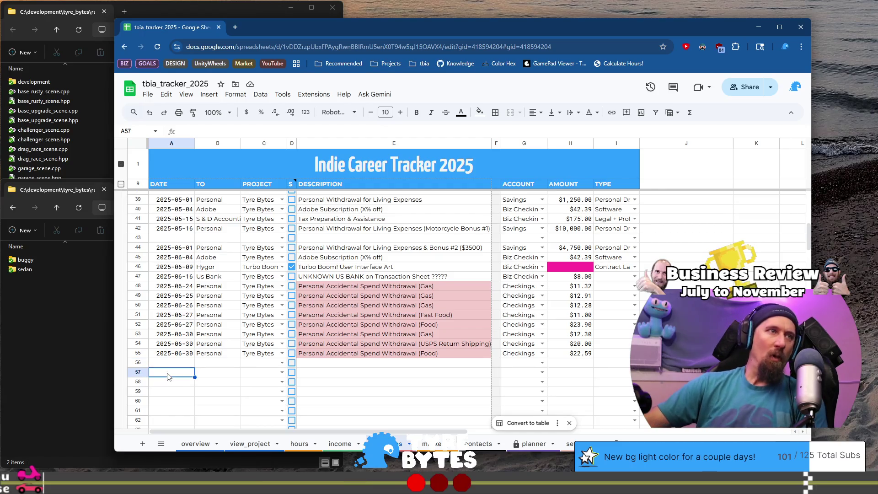
scroll(350, 337, down, 3)
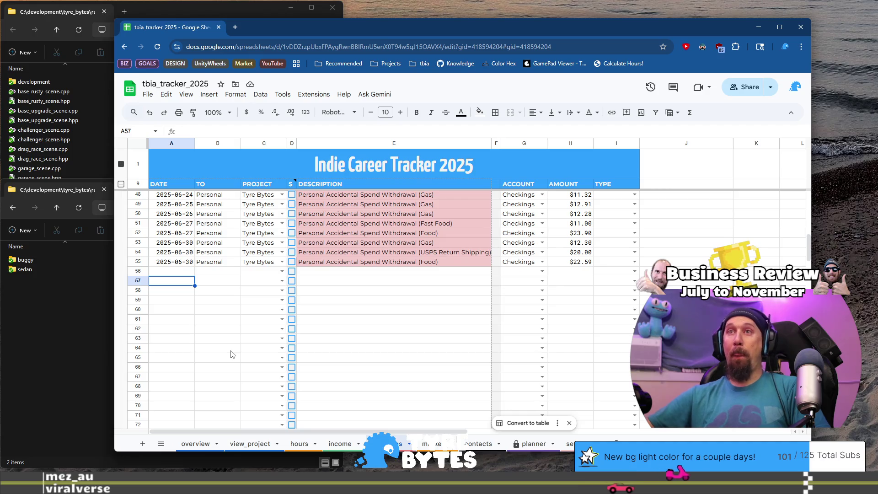
click(182, 292)
click(180, 283)
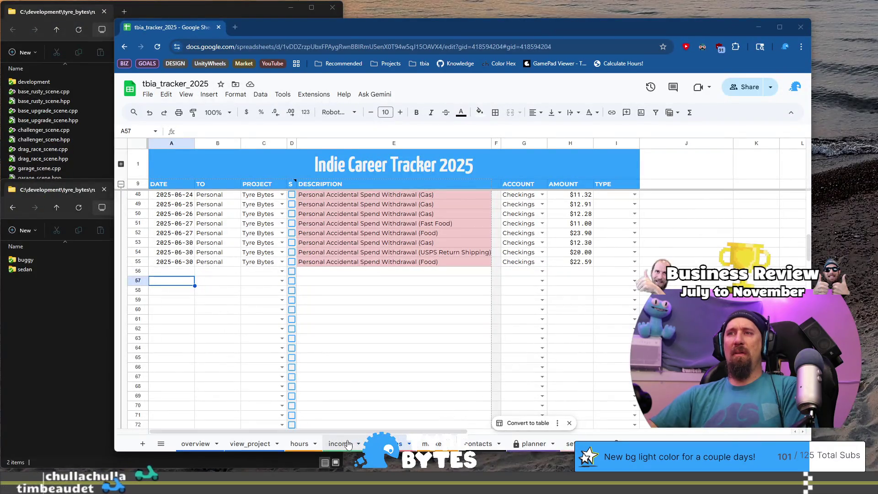
- Review the 2025-11-02 objectives on the GitHub knowledge_base today.md page
click(348, 443)
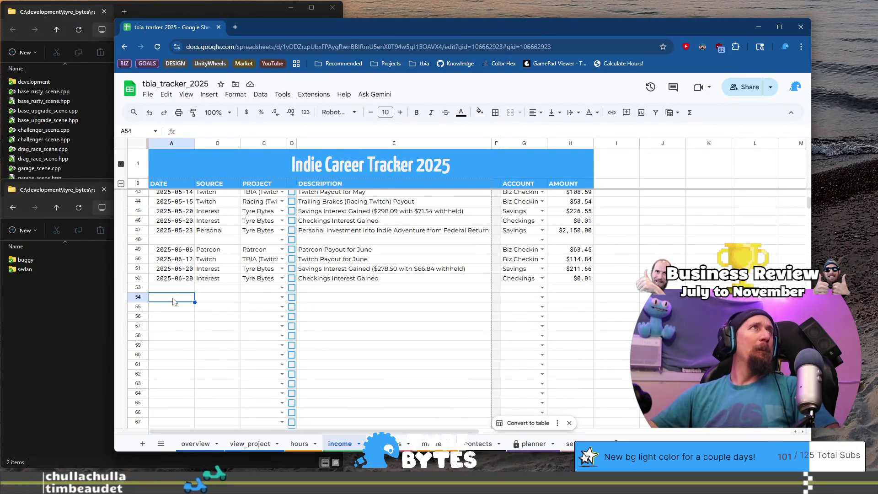
- Start income row 54 with 2025-07-07, Personal, Tyre Bytes and the accidental-spending recovery description
text(')
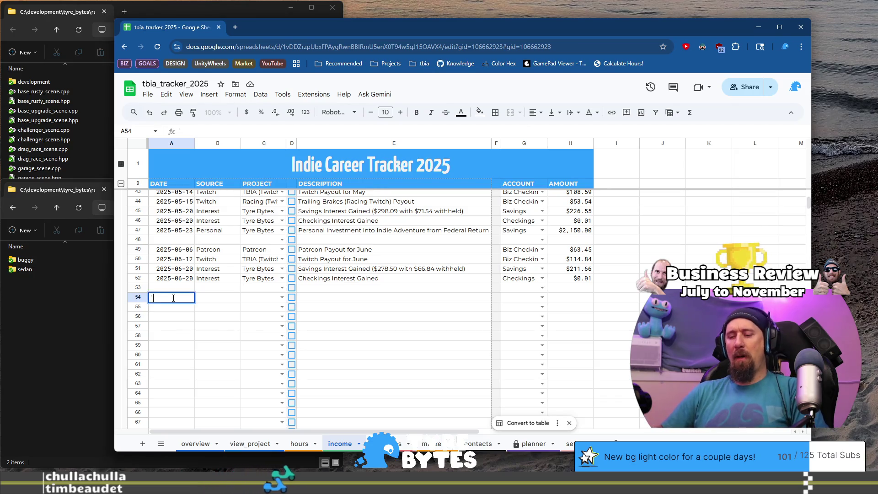
text(2025-)
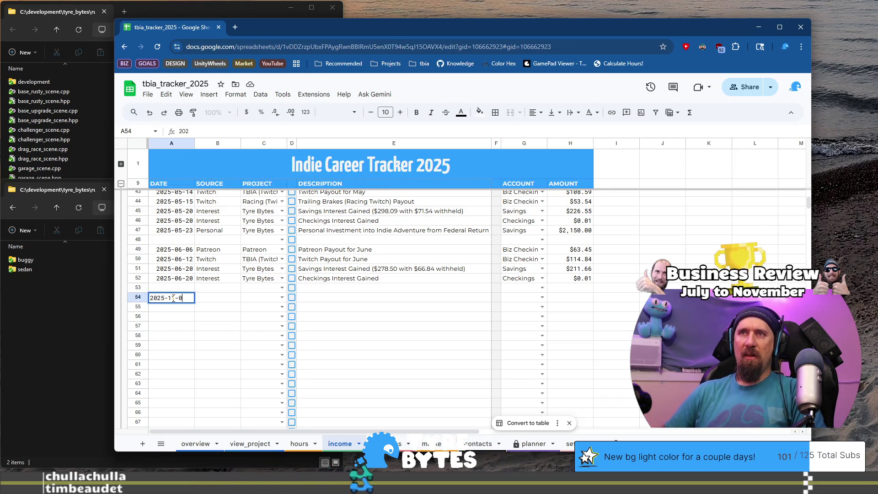
text(07-)
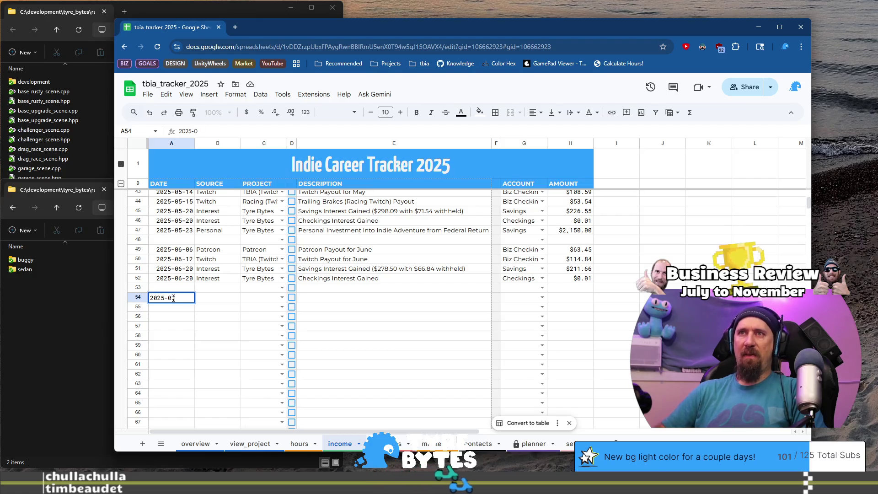
text(07)
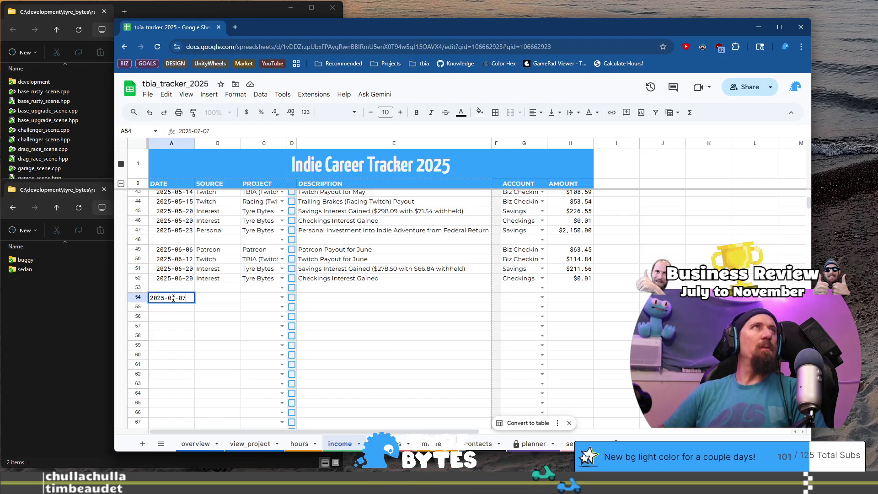
key(Tab)
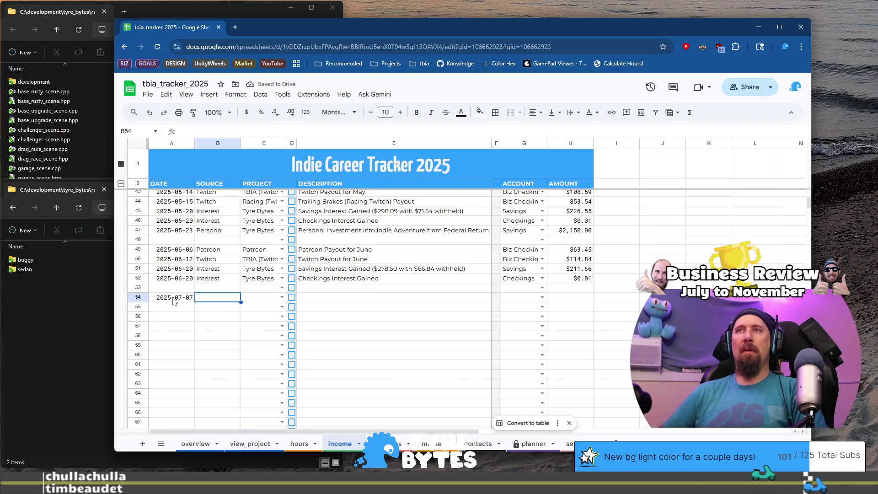
text(Personal)
key(Tab)
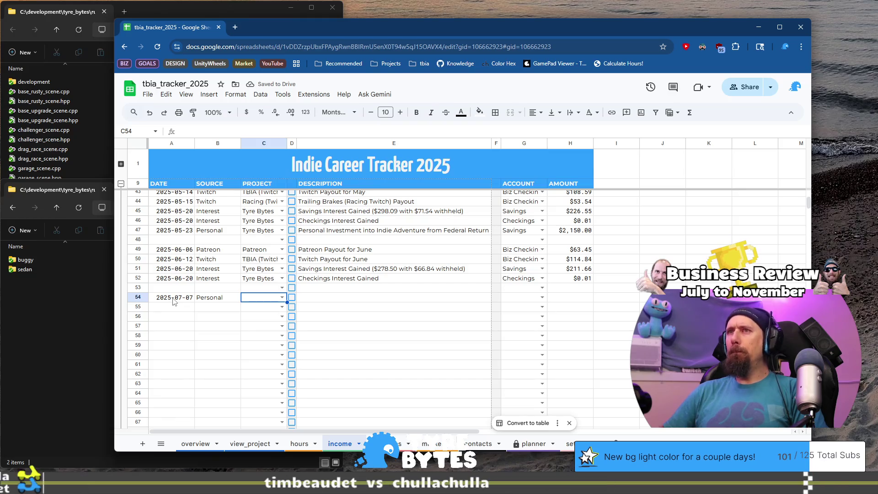
text(Ty)
key(Tab)
key(Tab)
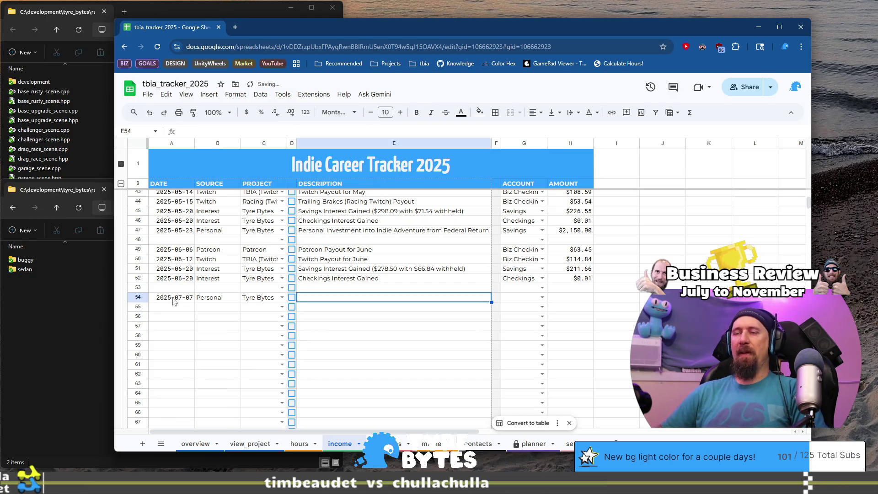
text(P)
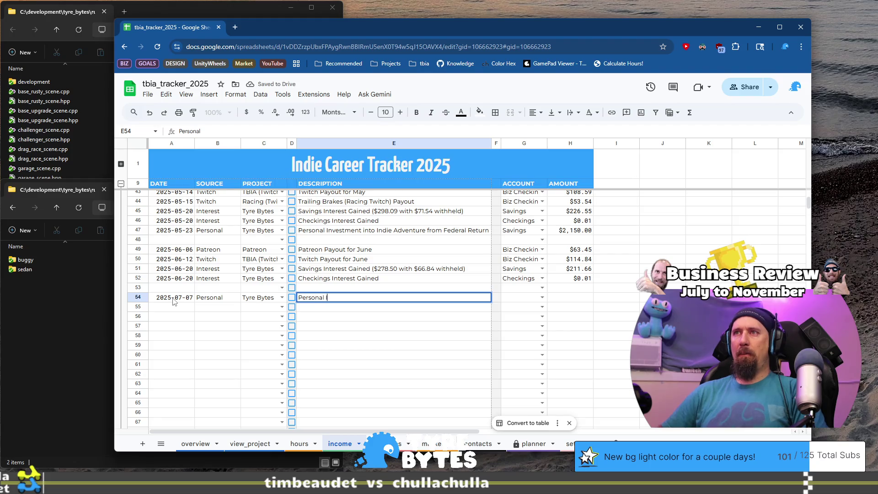
text(ersonal "inve)
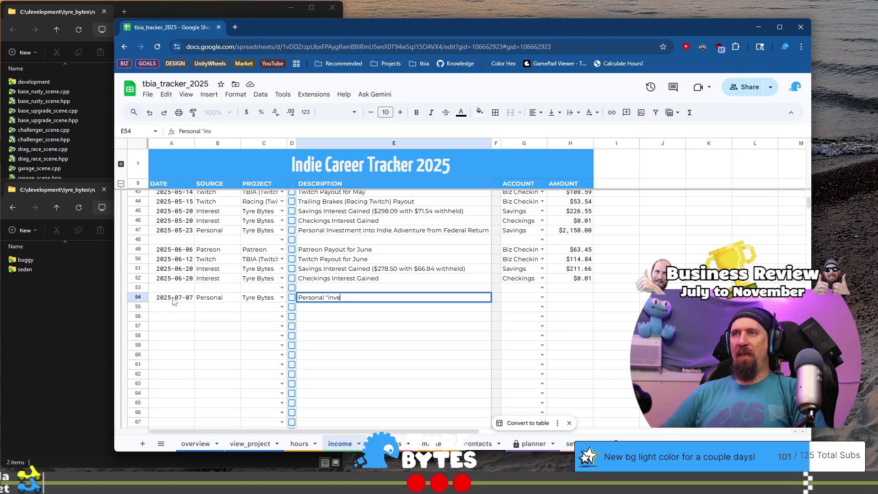
text(stment" t)
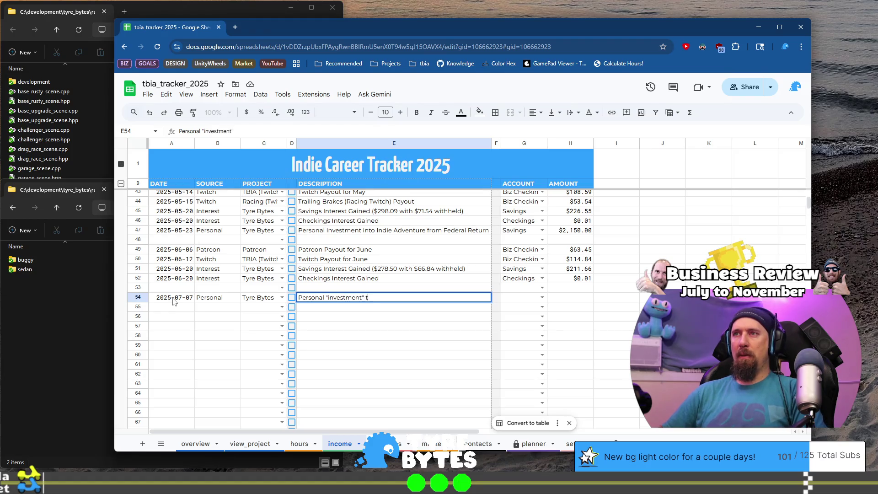
text(o)
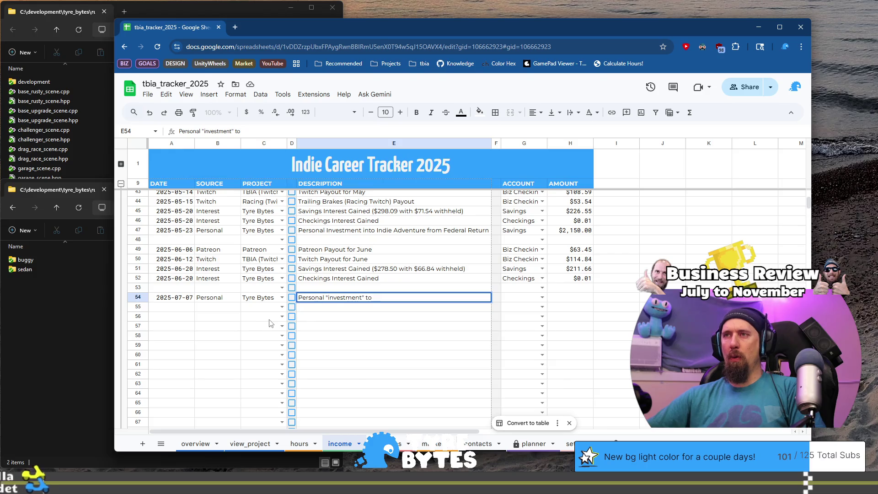
text( recove)
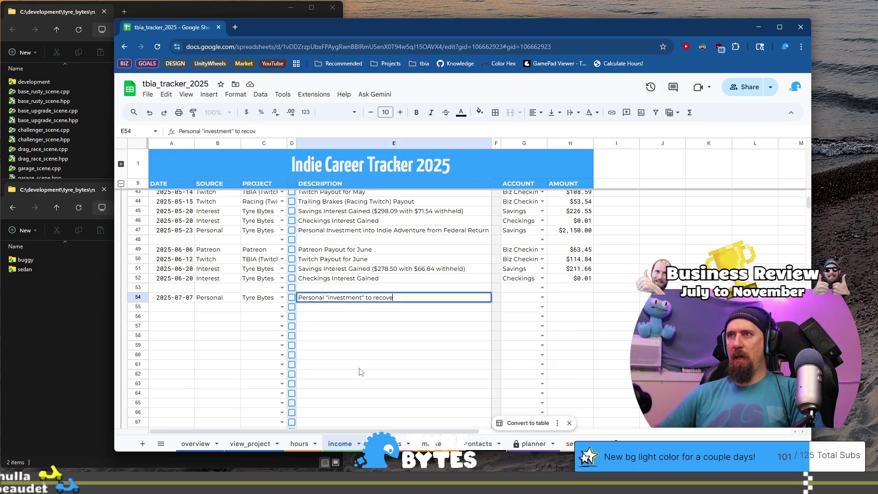
text(r accide)
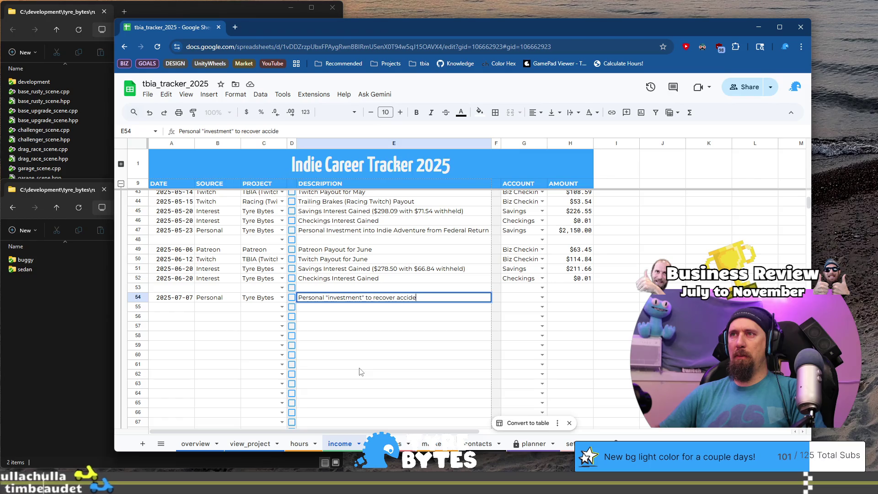
text(ntal per)
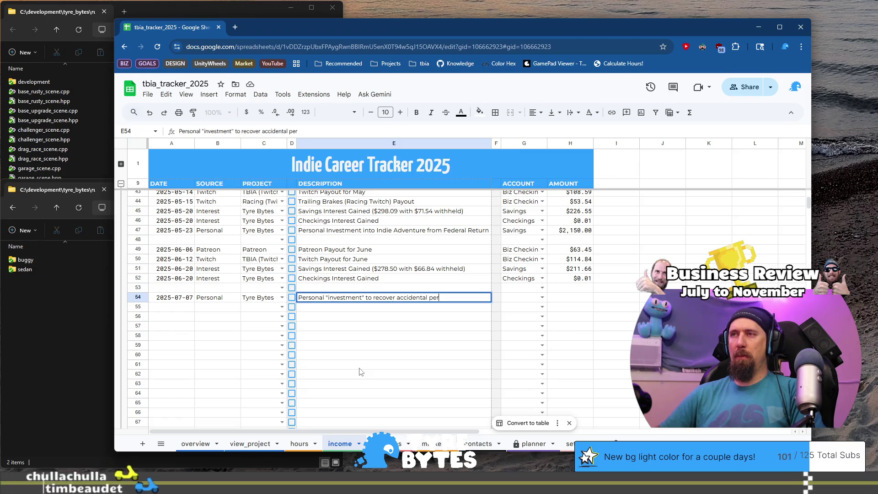
text(sonal spen)
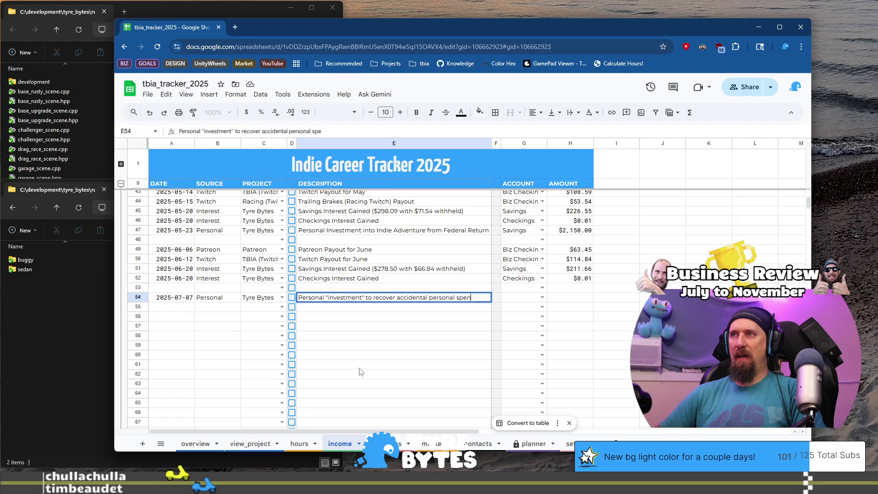
text(ding.)
key(Tab)
key(Tab)
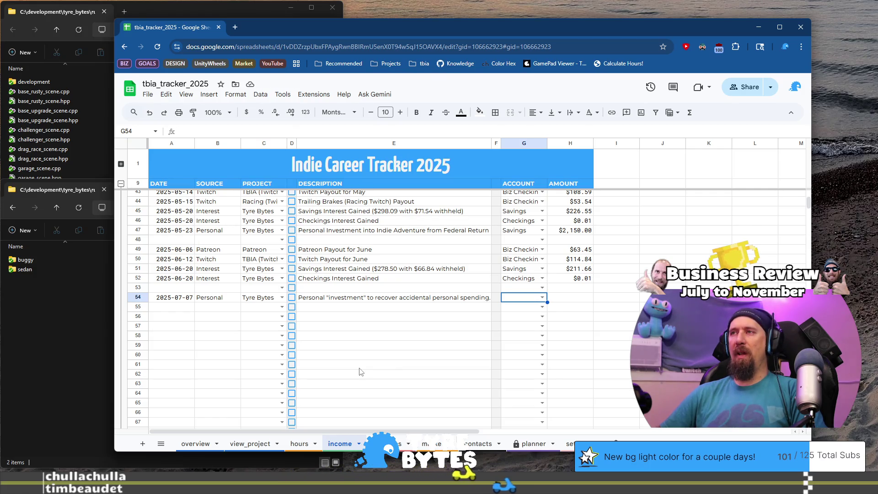
- Set row 54's account to Biz Checkings and its amount to $126.30
text(Bi)
key(Tab)
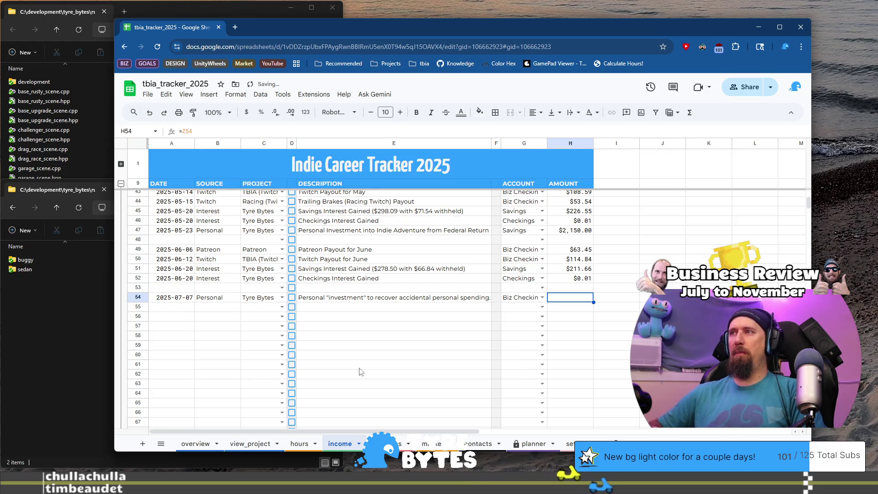
key(ctrl+Right)
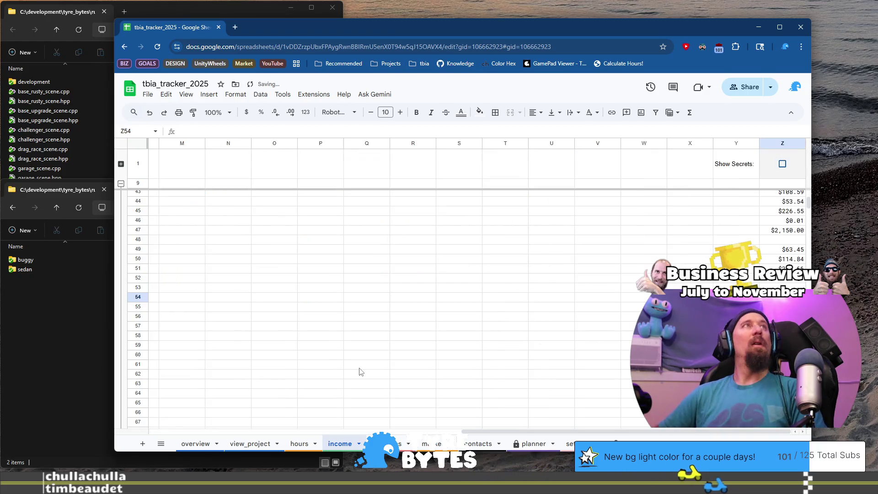
text(126.3)
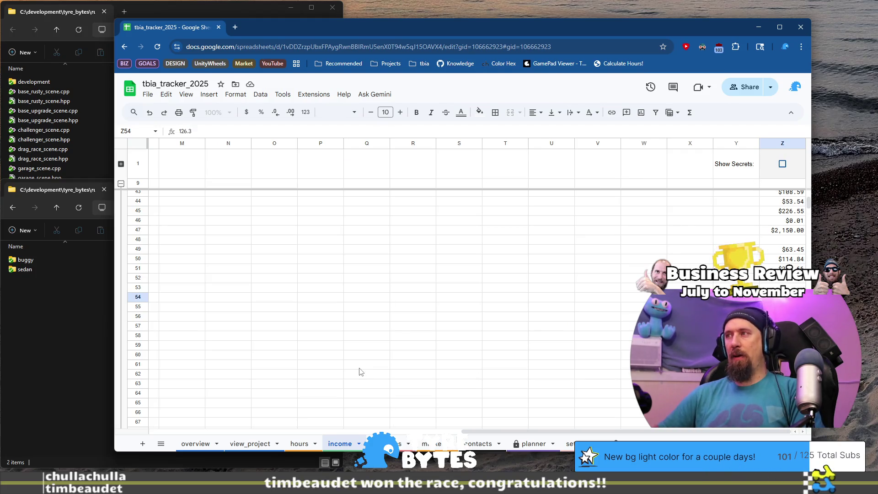
key(Return)
key(Home)
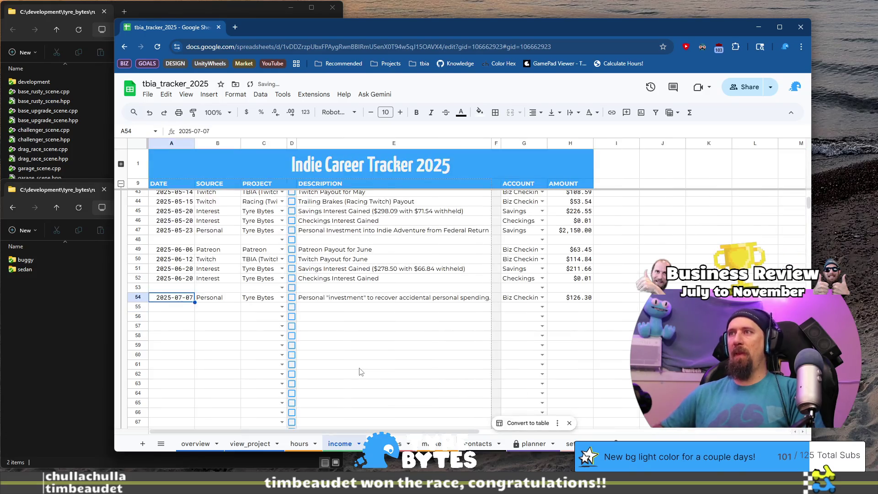
key(Down)
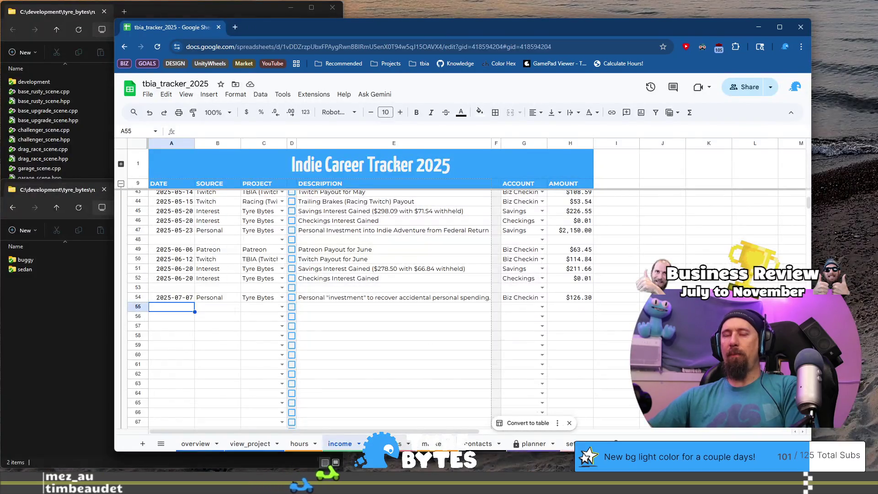
- Copy the June 1 living-expenses withdrawal entry into expenses row 57
click(386, 444)
click(165, 250)
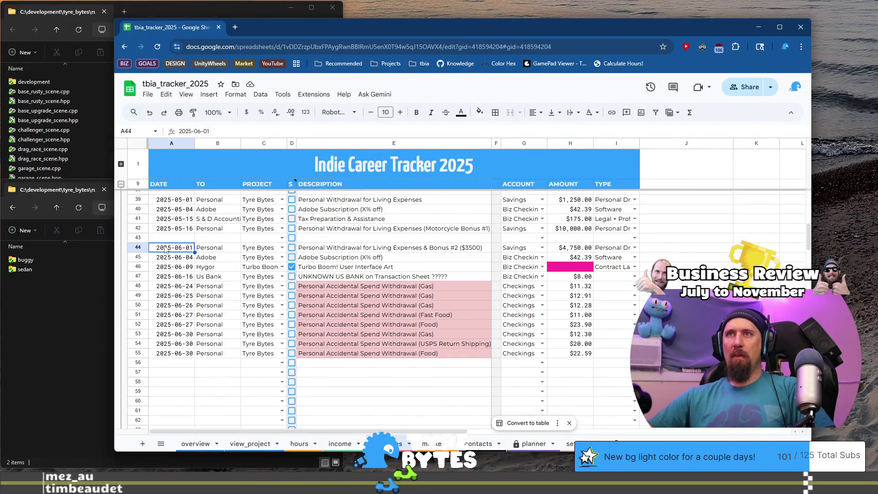
shift+click(452, 252)
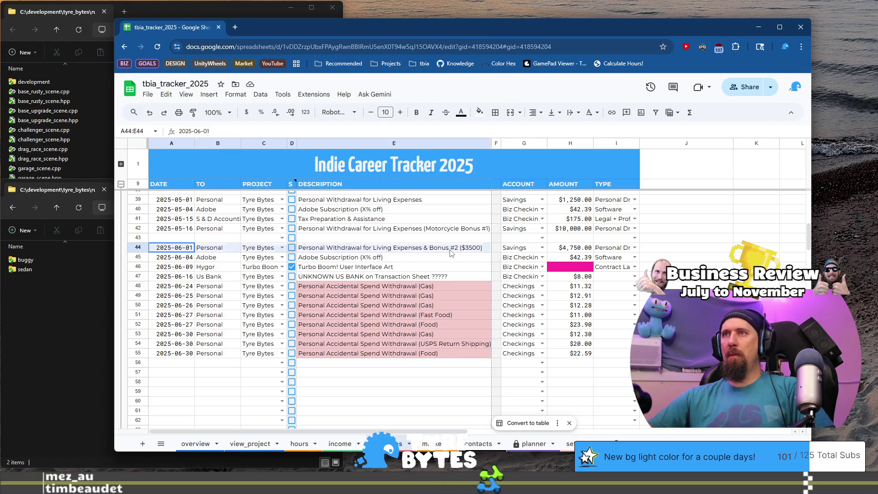
scroll(448, 265, down, 3)
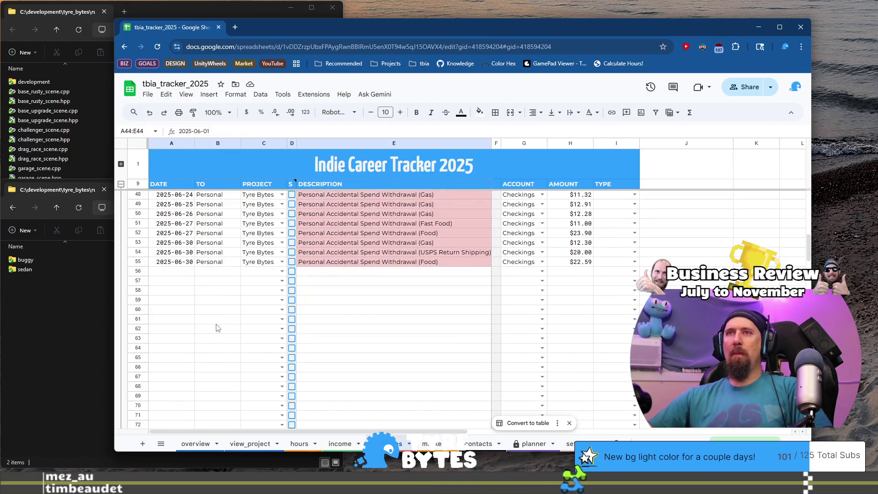
click(163, 282)
text(2025-06-01	Personal	Tyre Bytes		Personal Withdrawal for Living Expenses & Bonus #2 ($3500))
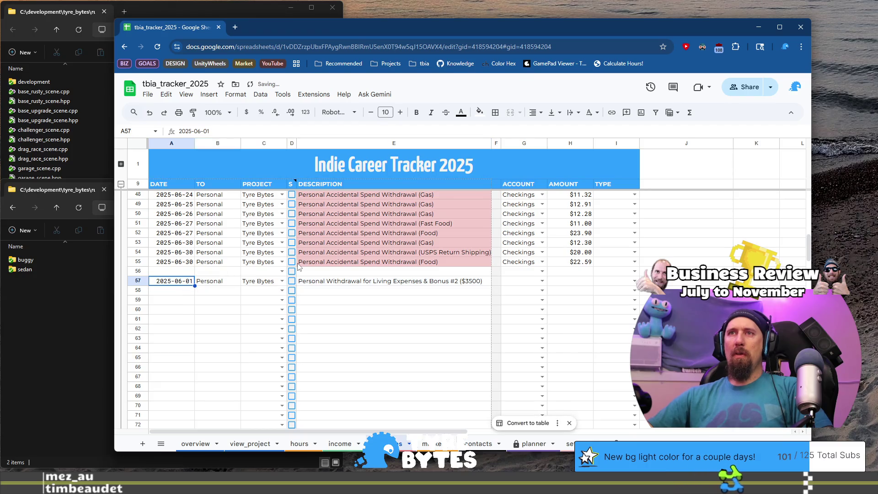
- Change row 57's date to 2025-07-07 and trim its description to 'Personal Withdrawal for Living Expenses'
key(F2)
key(BackSpace)
key(BackSpace)
key(BackSpace)
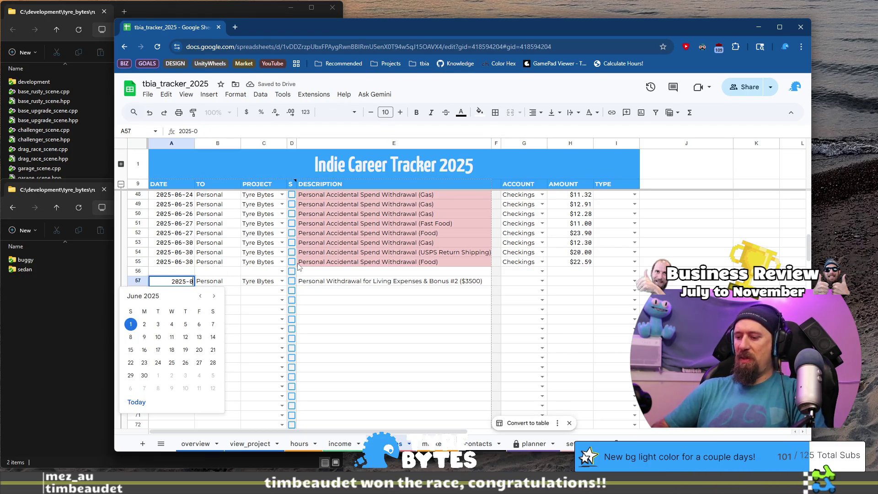
text(7-07)
key(Tab)
key(Tab)
key(Tab)
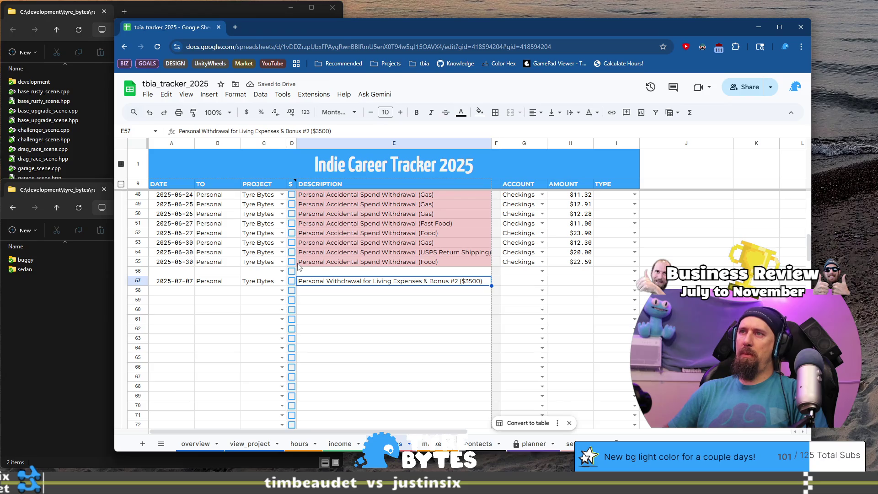
key(F2)
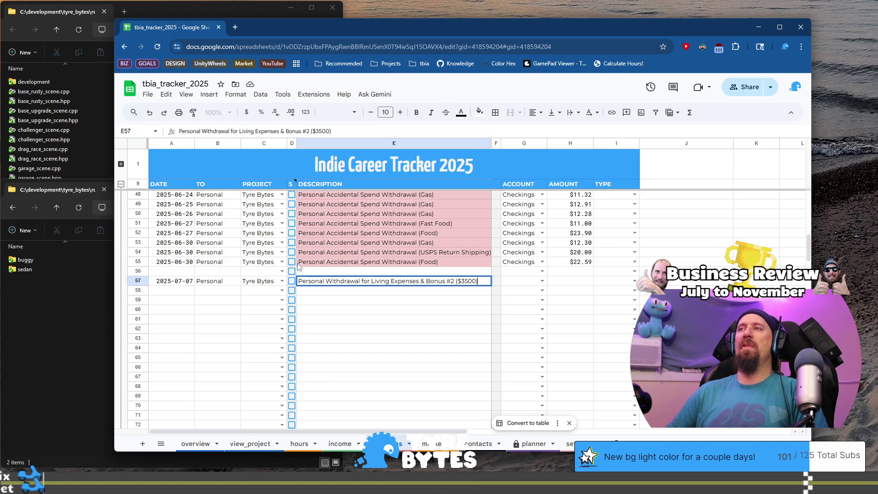
key(BackSpace)
key(BackSpace)
key(BackSpace)
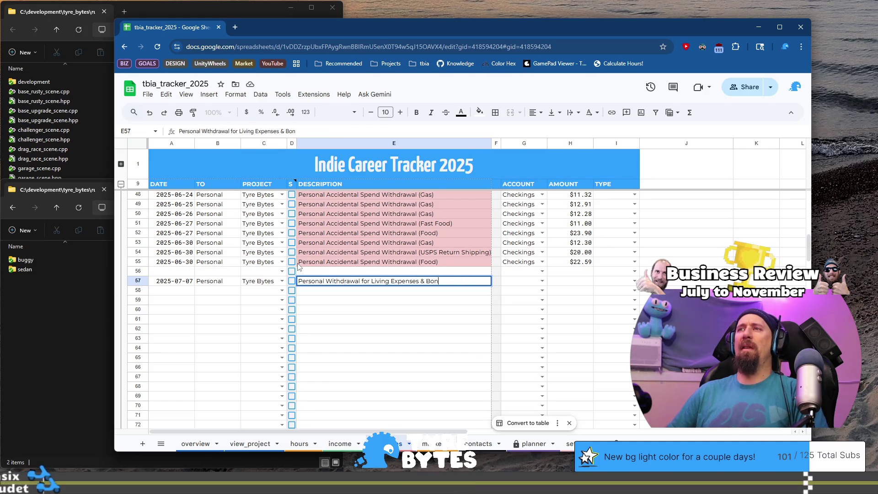
key(BackSpace)
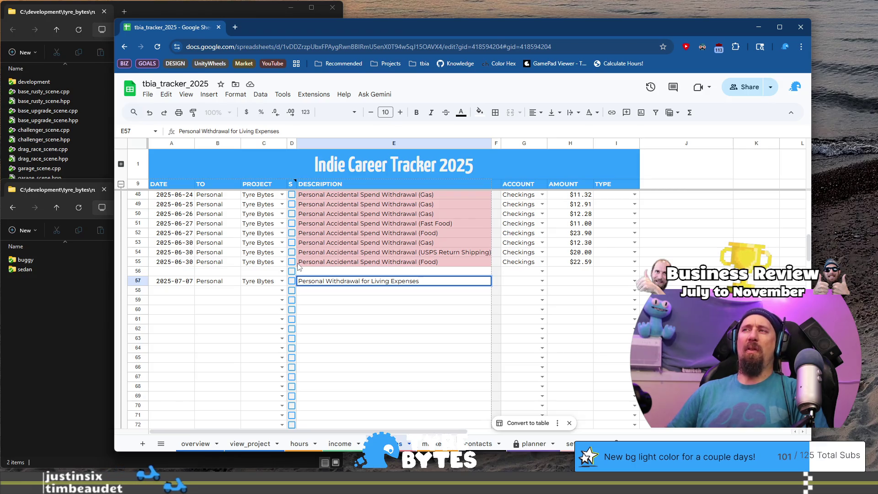
key(shift+Tab)
key(shift+Tab)
key(shift+Tab)
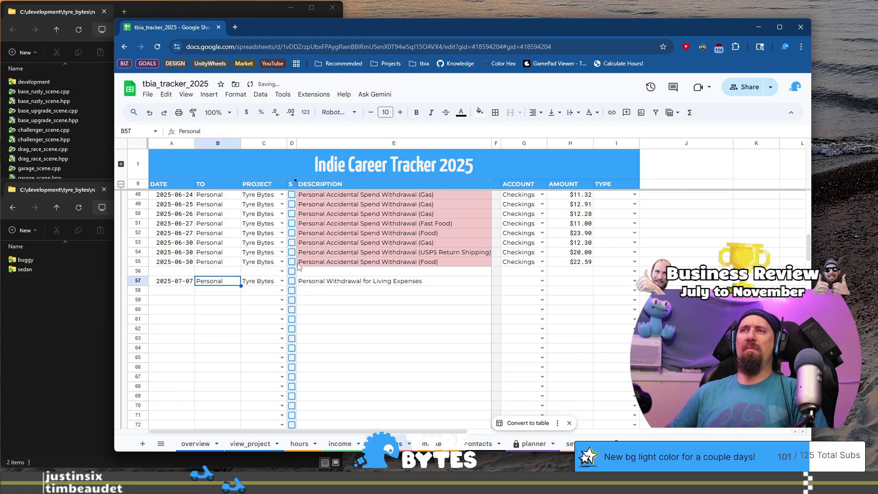
key(Tab)
key(Tab)
key(Tab)
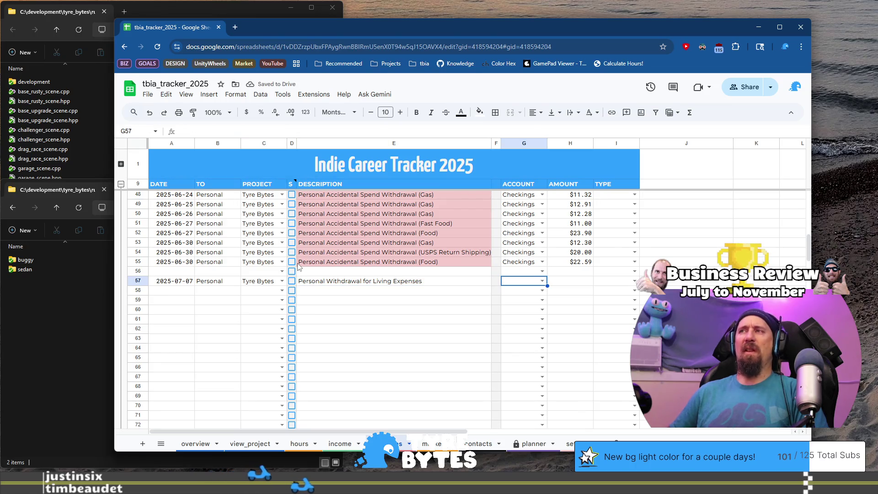
- Change row 57's account from Checkings to Savings
text(C)
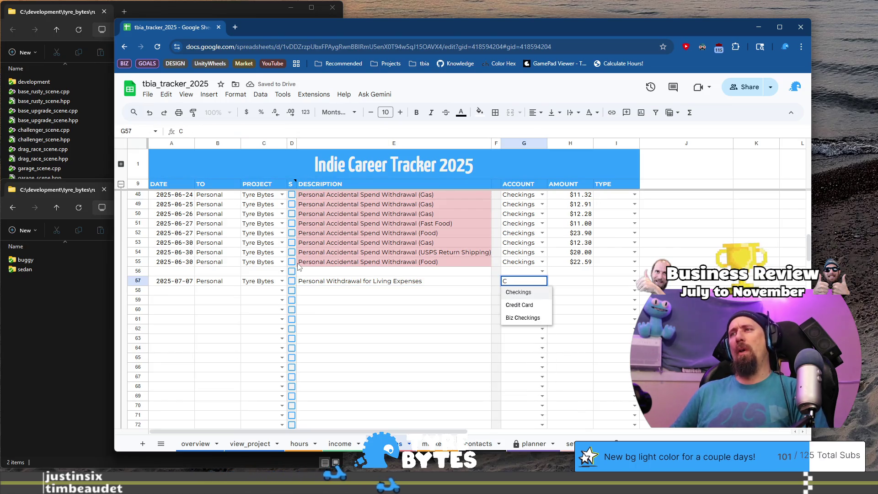
key(Tab)
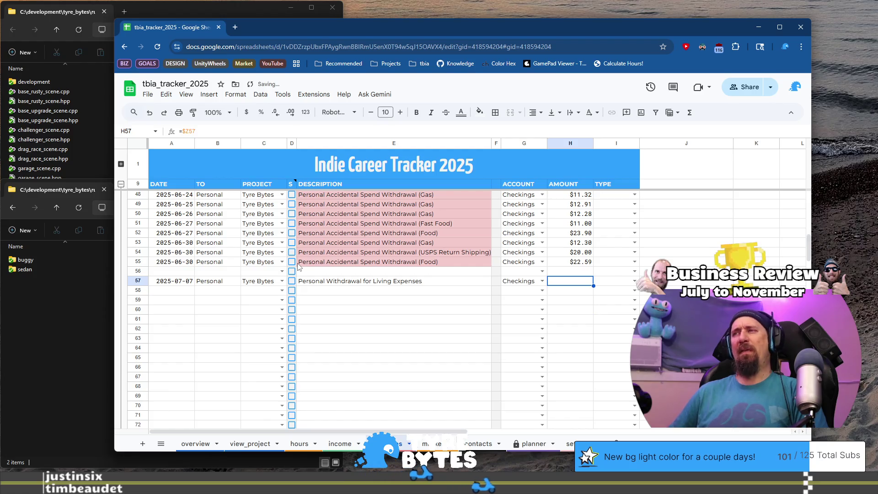
key(ctrl+Right)
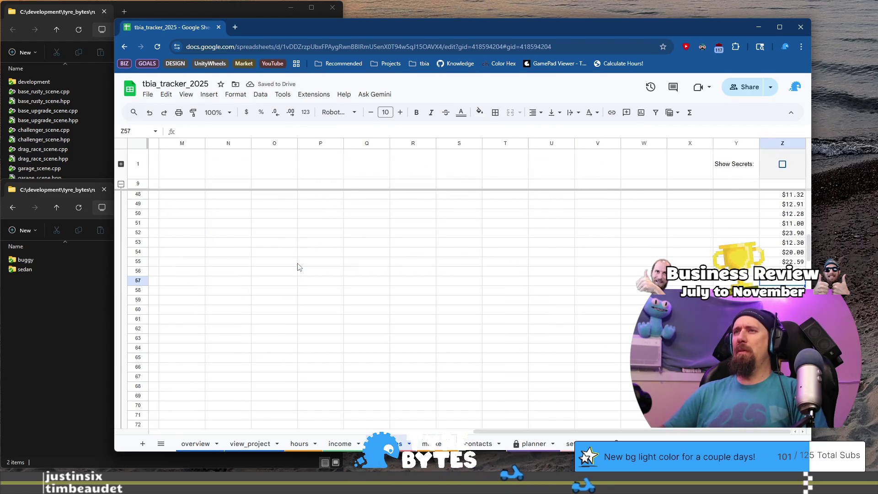
key(Home)
key(Right)
key(Tab)
key(Tab)
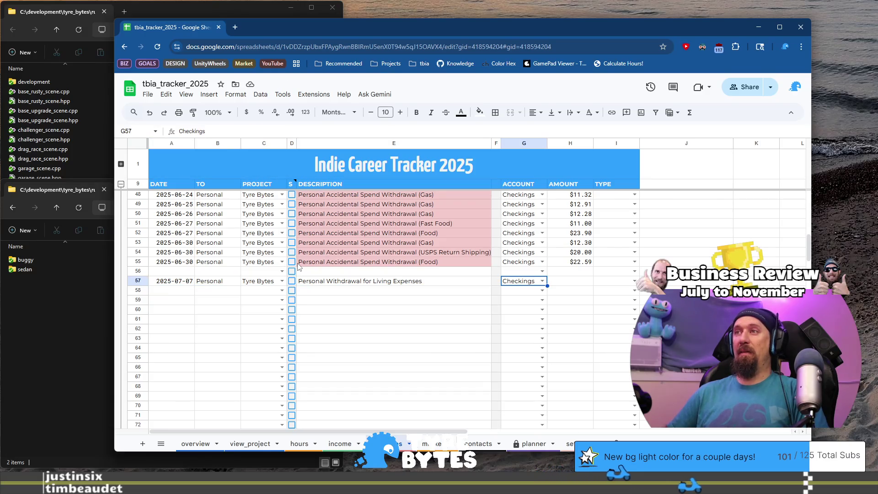
text(S)
key(Return)
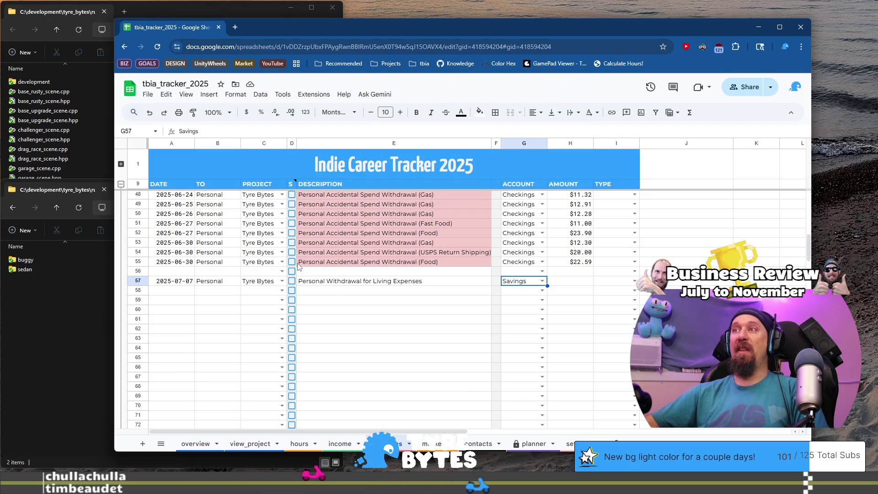
key(Left)
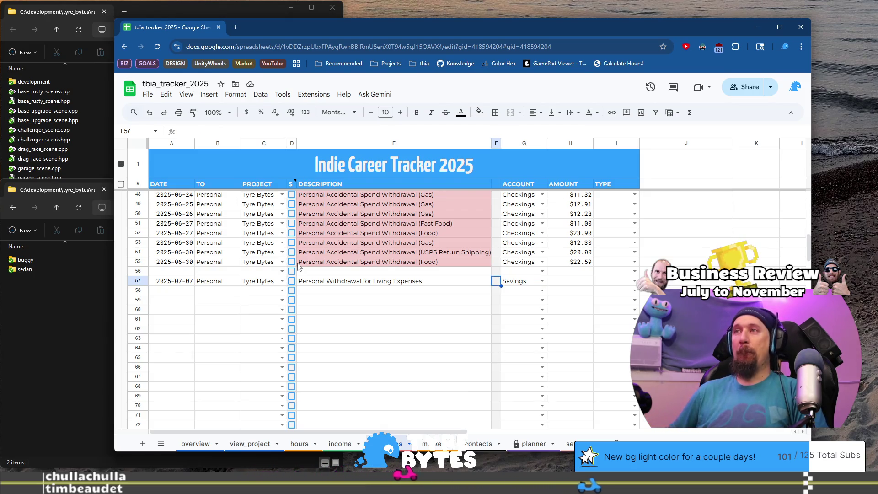
key(Right)
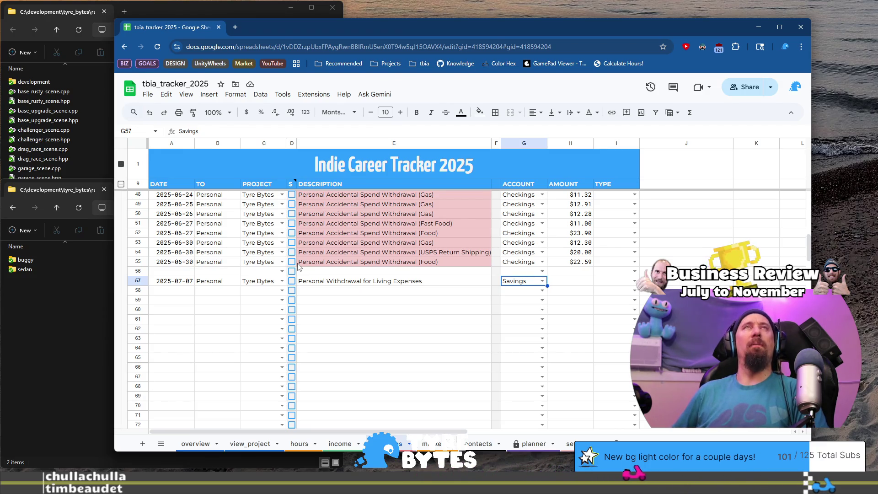
key(ctrl+Right)
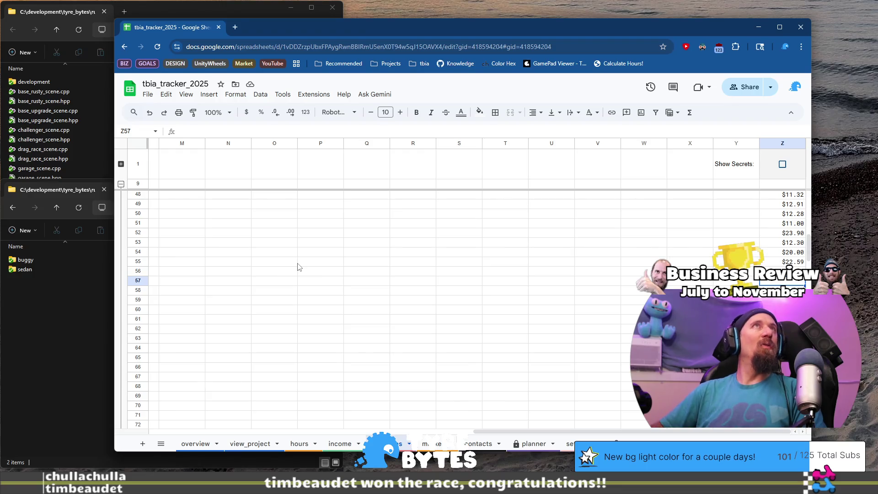
- Enter 1250 as row 57's amount, displayed as $1,250.00
text(1250)
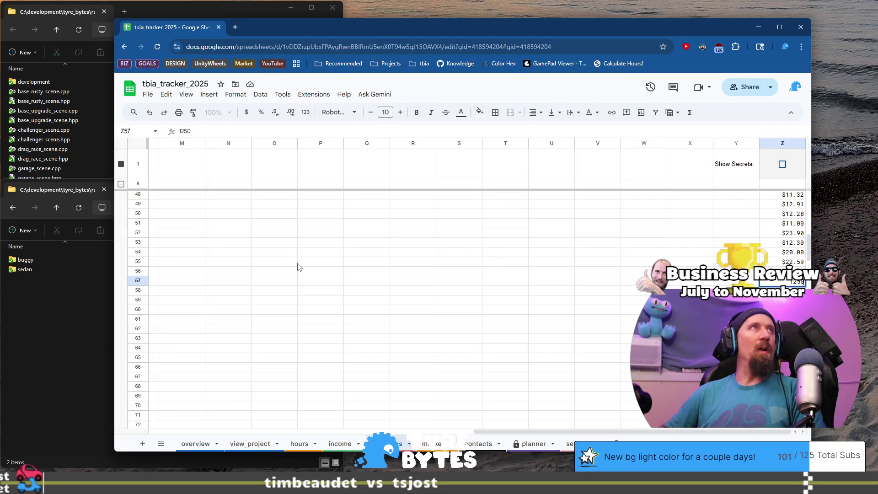
key(Return)
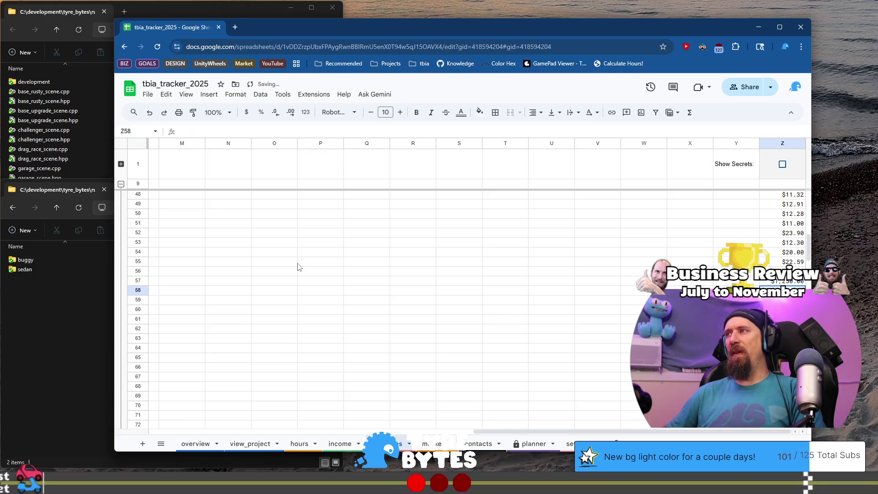
key(Home)
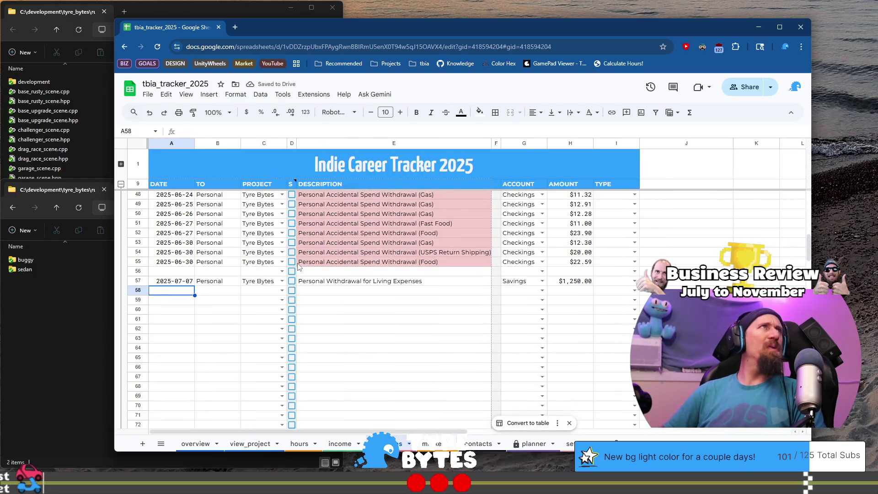
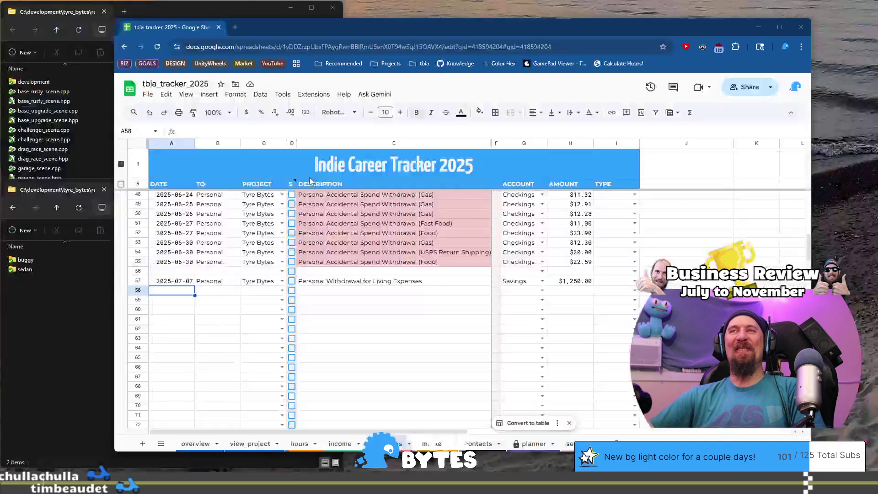
- Start row 58 as a 2025-07-08 entry to Personal for project Tyre Bytes
click(173, 295)
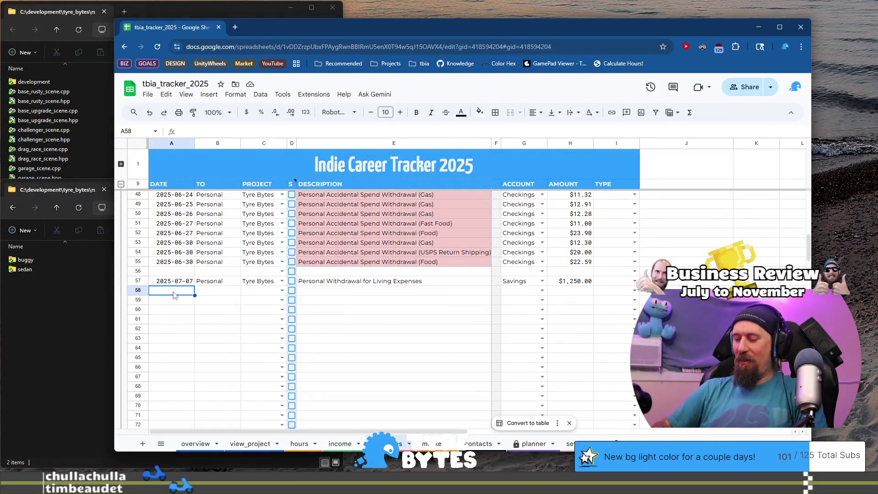
text(2025-07-)
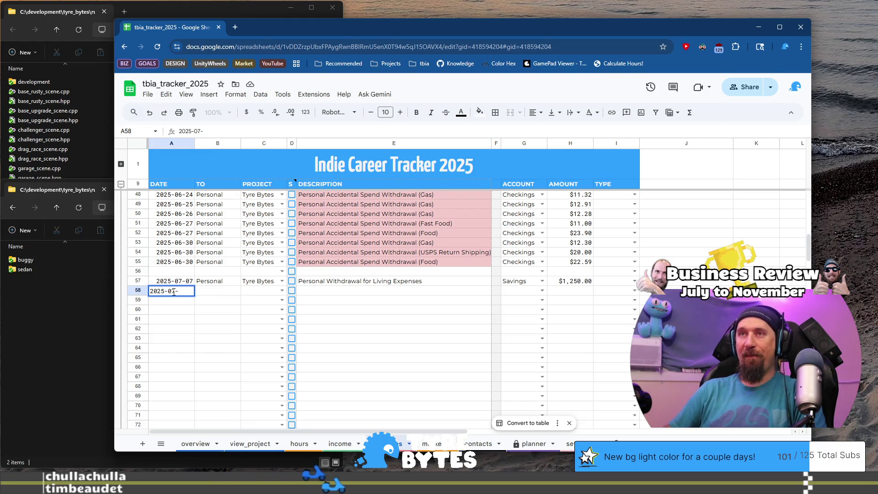
text(08)
key(Tab)
text(Personal)
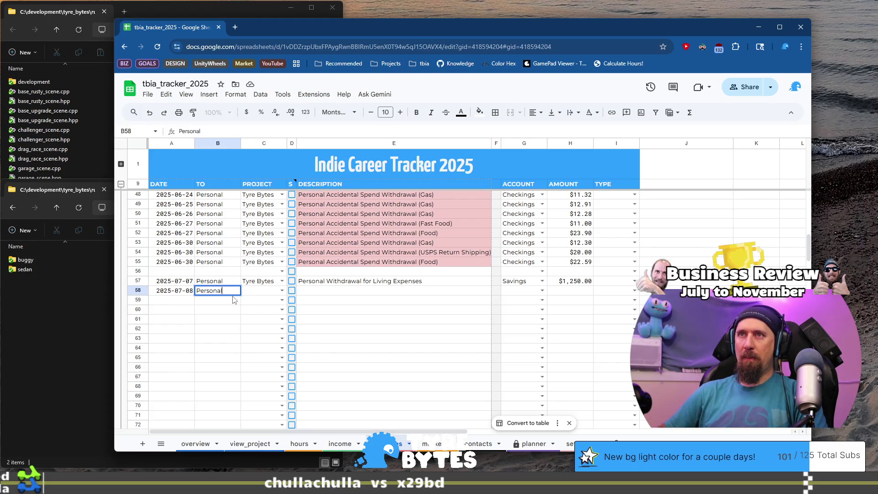
key(Tab)
text(t)
key(Tab)
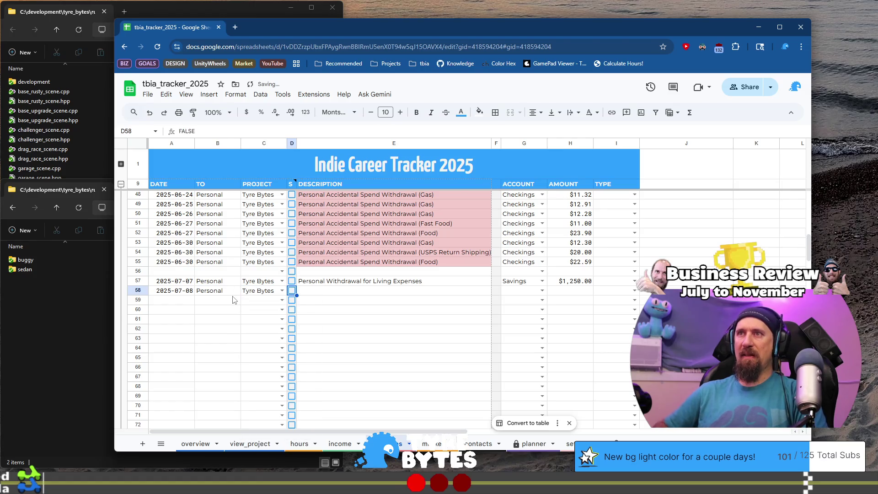
key(Tab)
- Type row 58's description, revising it to 'Personal Withdrawal Accidental'
text(Personal )
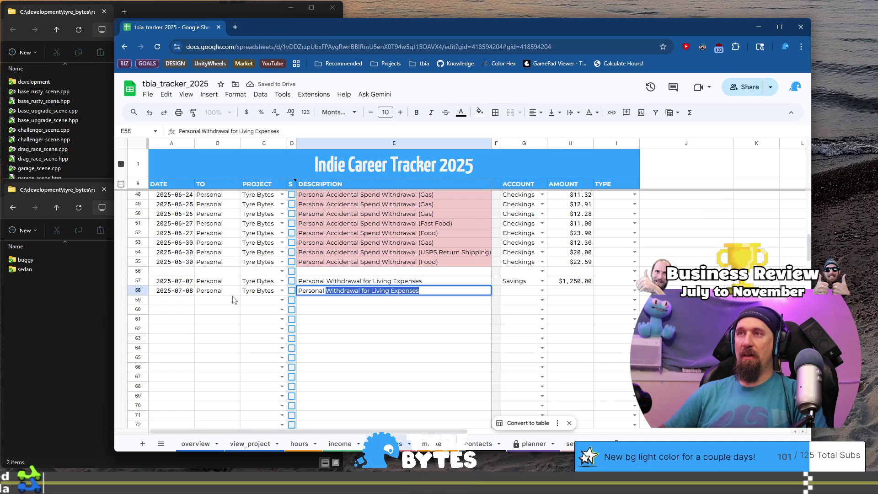
text(Withdrawal for Living Expenses)
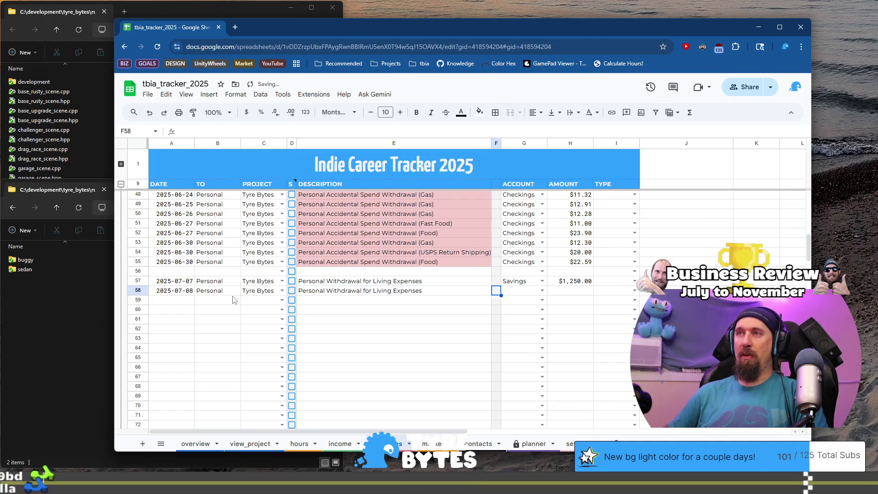
key(BackSpace)
key(BackSpace)
key(BackSpace)
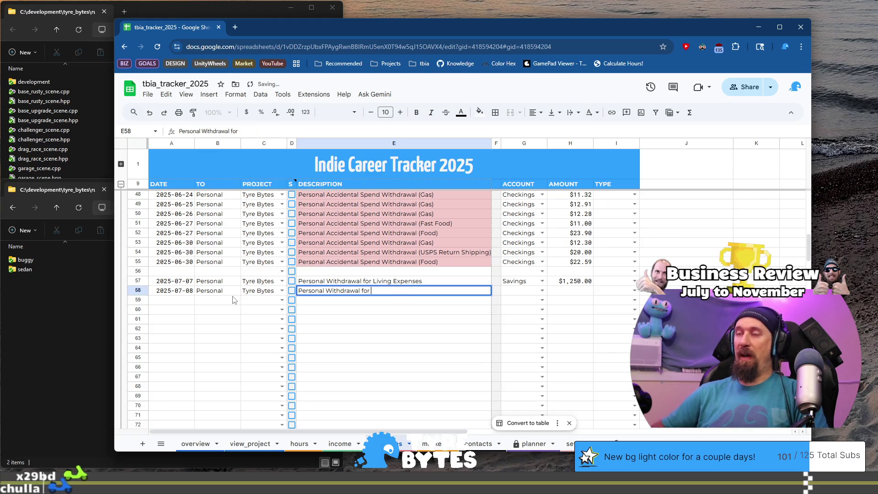
text(Acx)
key(BackSpace)
text(cident)
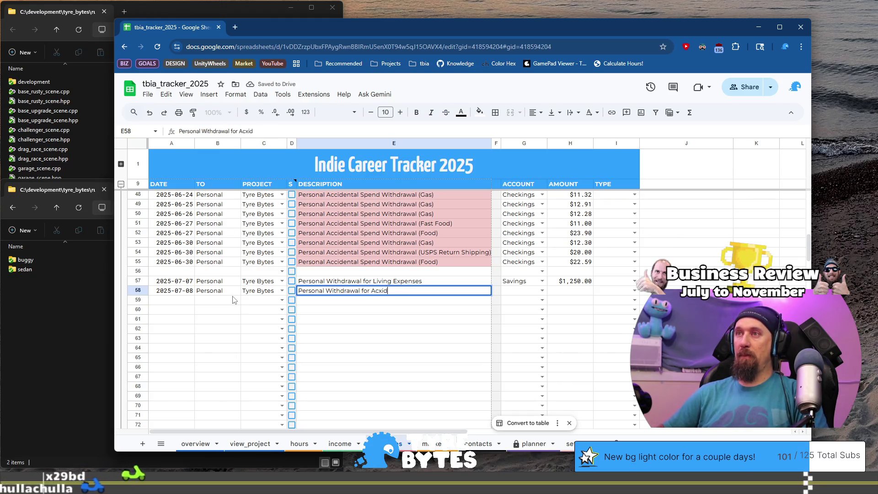
text(al Purch)
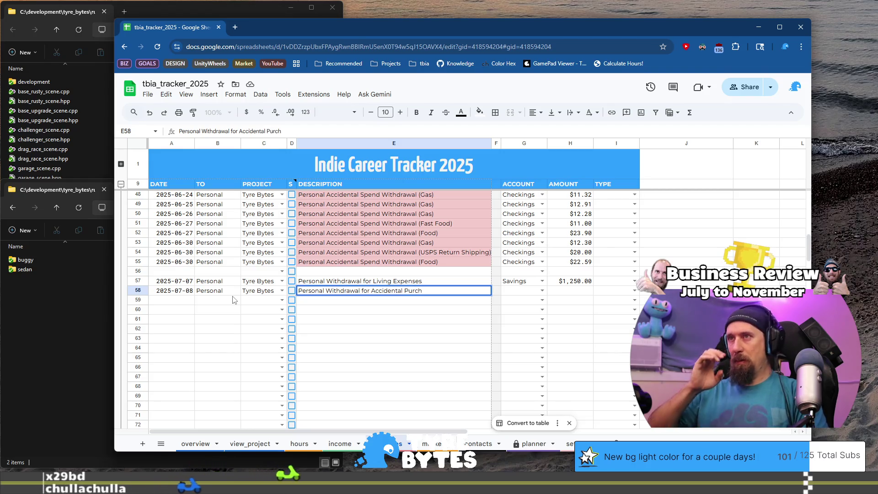
key(ctrl+BackSpace)
key(ctrl+BackSpace)
key(ctrl+BackSpace)
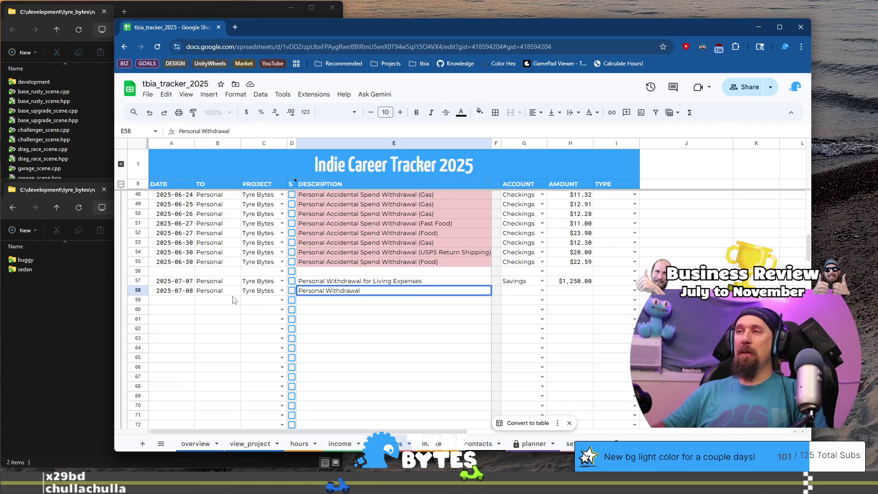
text( Ac)
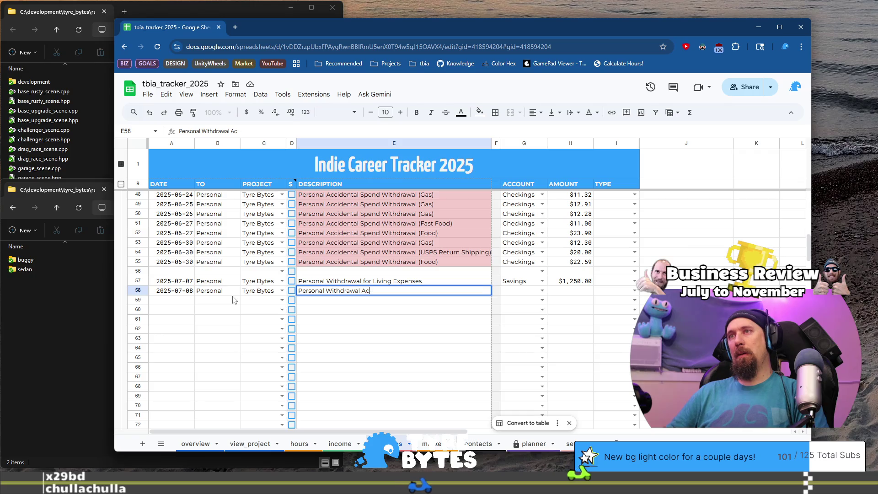
text(cidental)
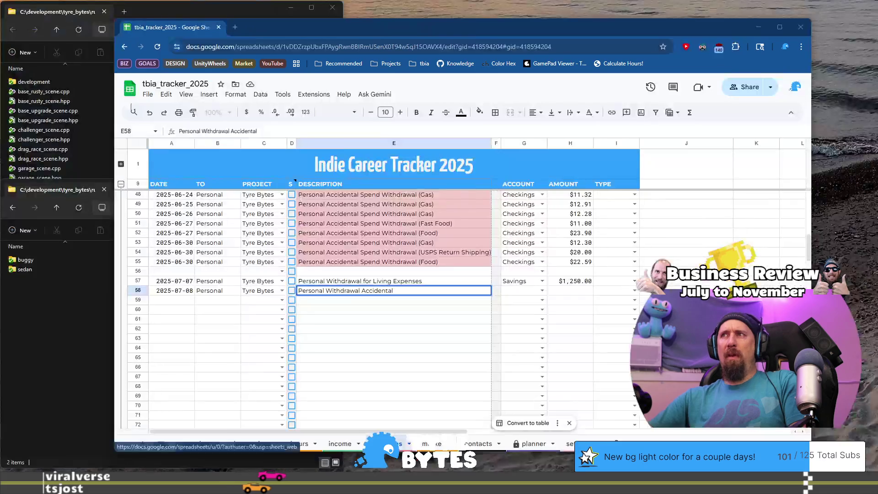
- Scroll up the knowledge_base today.md page to view the Objectives for Today 2025-11-02 list
scroll(427, 317, up, 5)
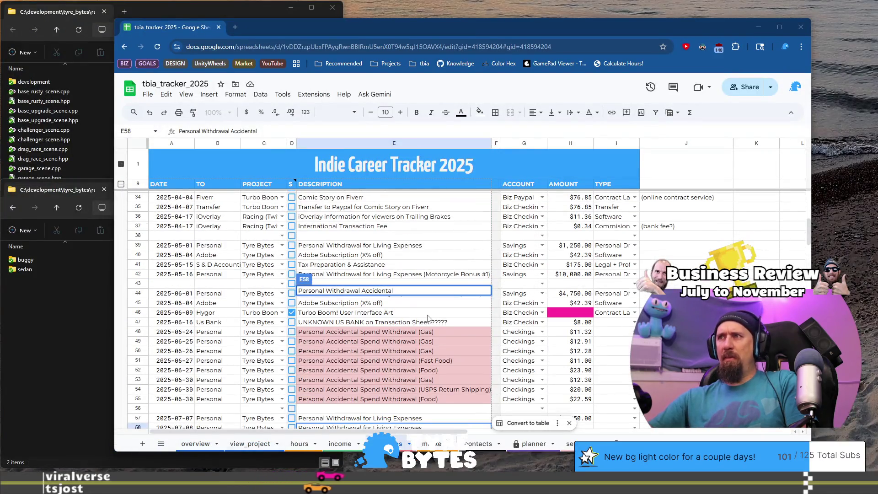
- Commit row 58's 'Personal Withdrawal Accidental' description and review the June withdrawal rows
scroll(359, 341, down, 1)
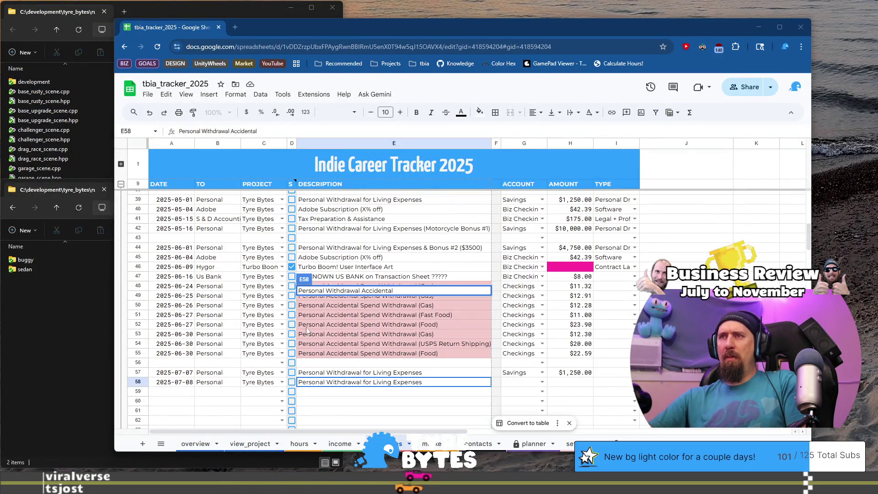
click(168, 287)
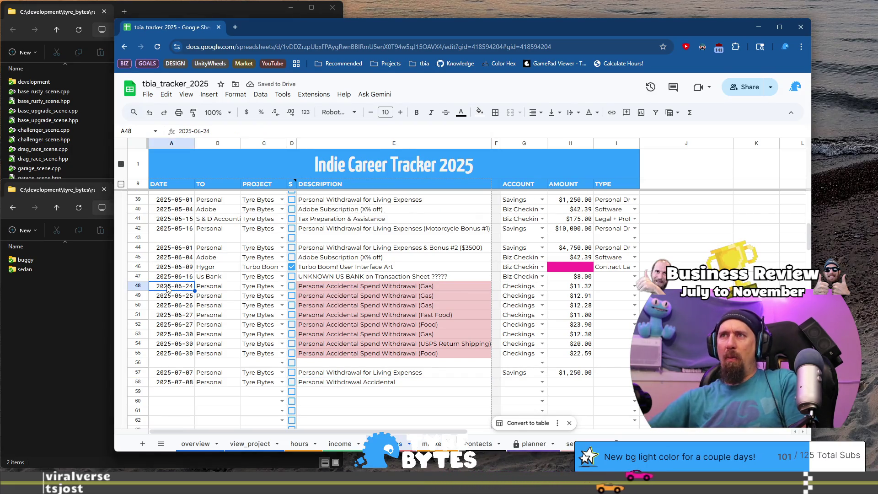
scroll(376, 252, up, 1)
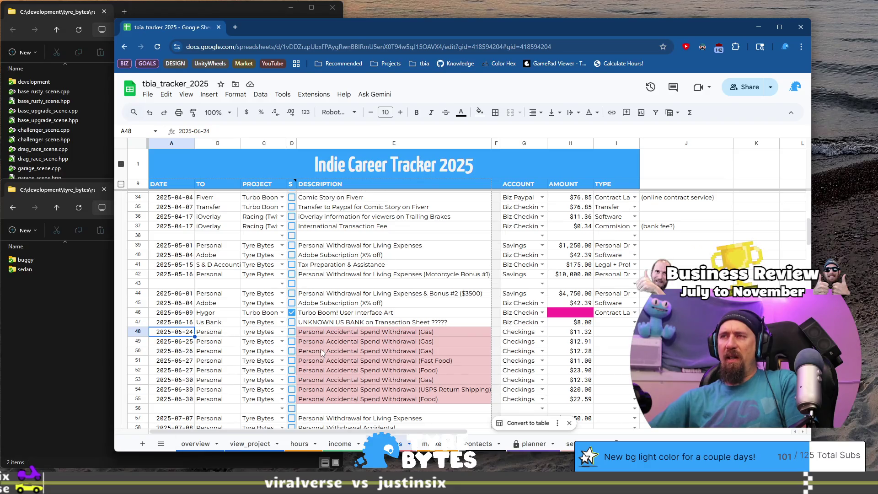
scroll(321, 352, down, 2)
scroll(321, 352, up, 1)
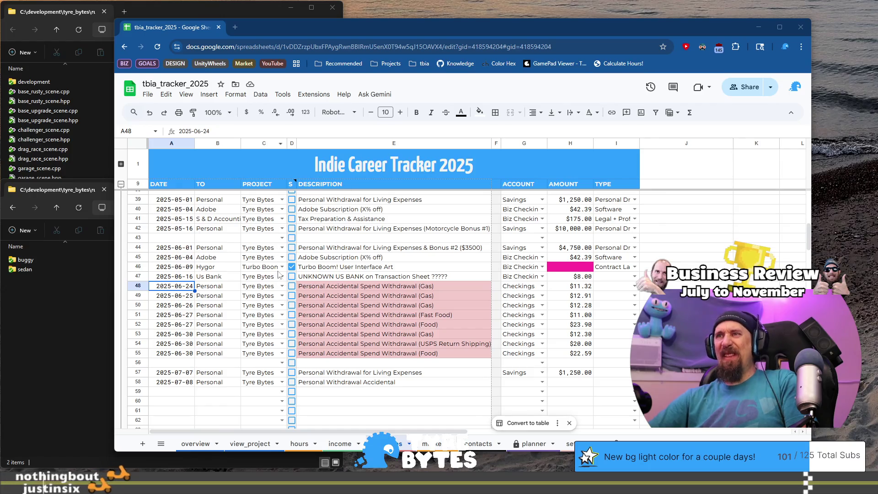
- Rewrite row 58's description as 'Accidental Purchase on Personal Account: Drone'
click(421, 383)
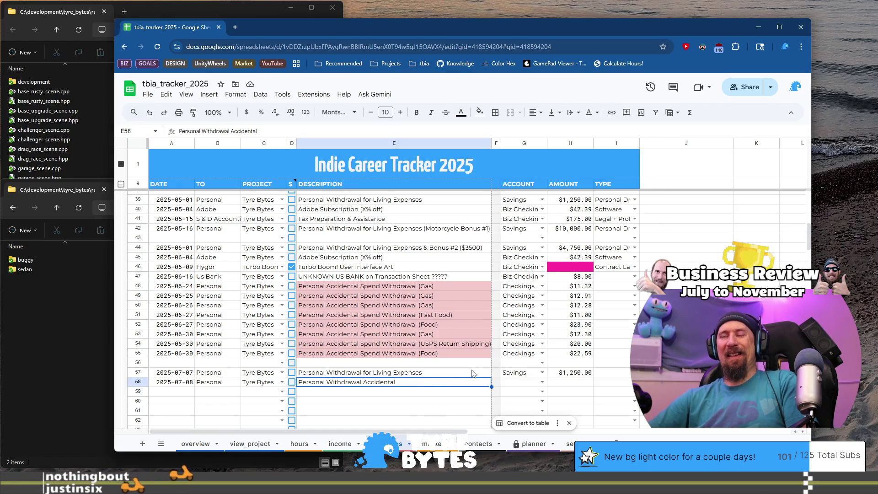
key(Return)
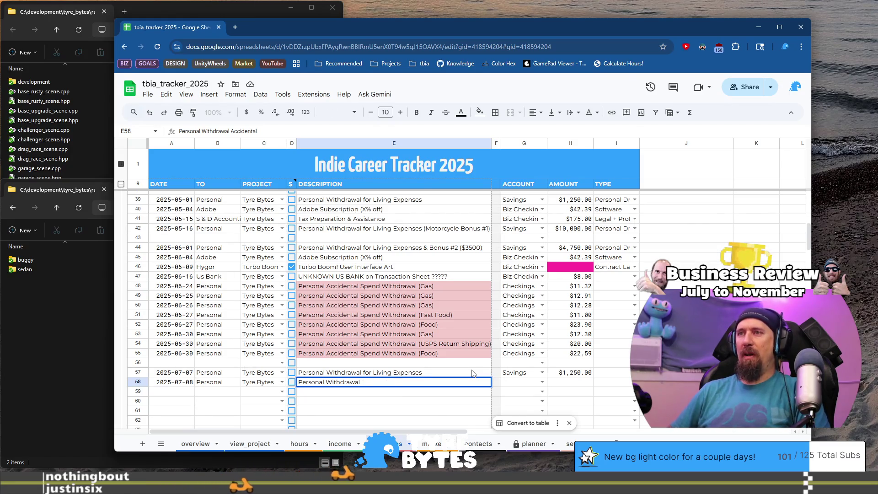
key(BackSpace)
key(BackSpace)
key(BackSpace)
text((acc)
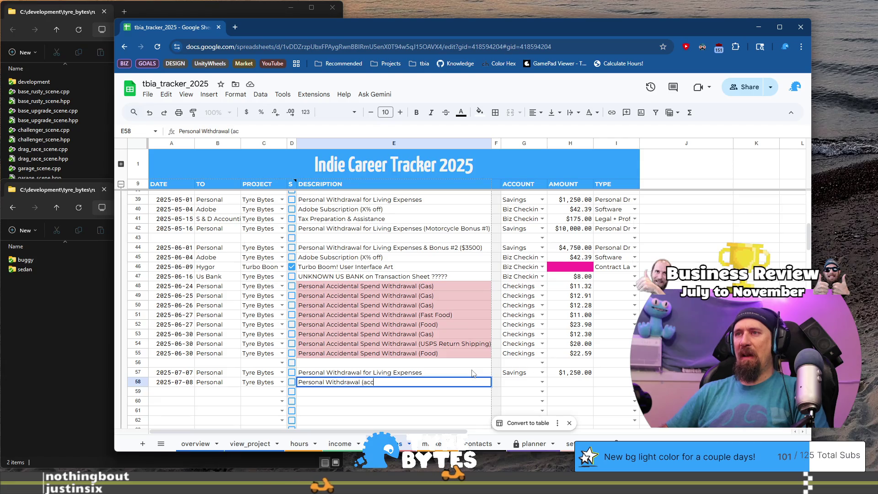
text(idental pu)
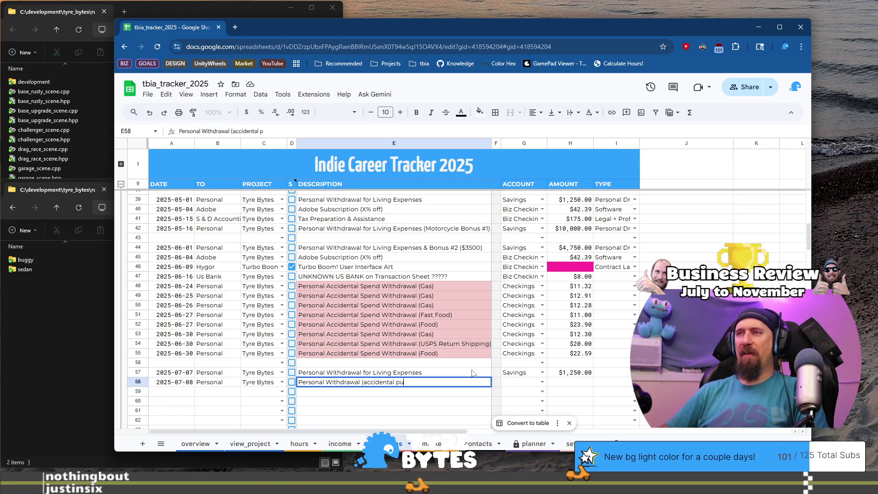
key(BackSpace)
key(BackSpace)
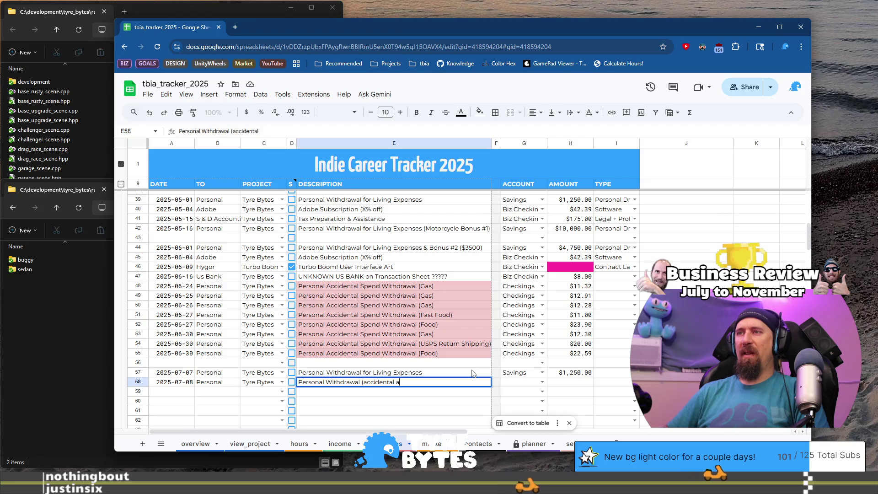
text(accoun)
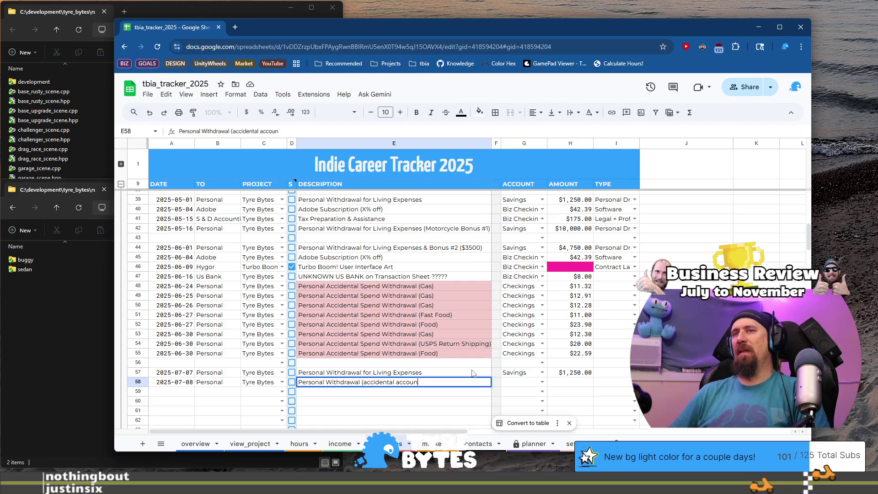
key(ctrl+a)
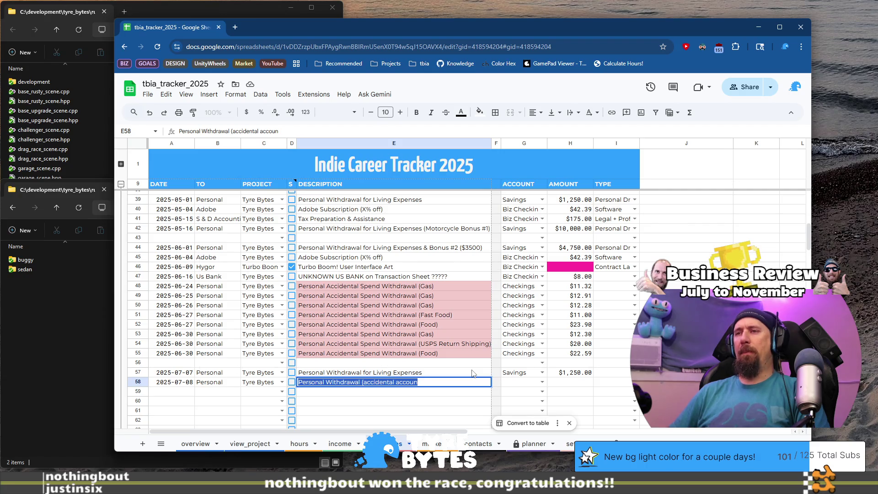
key(BackSpace)
text(Persona)
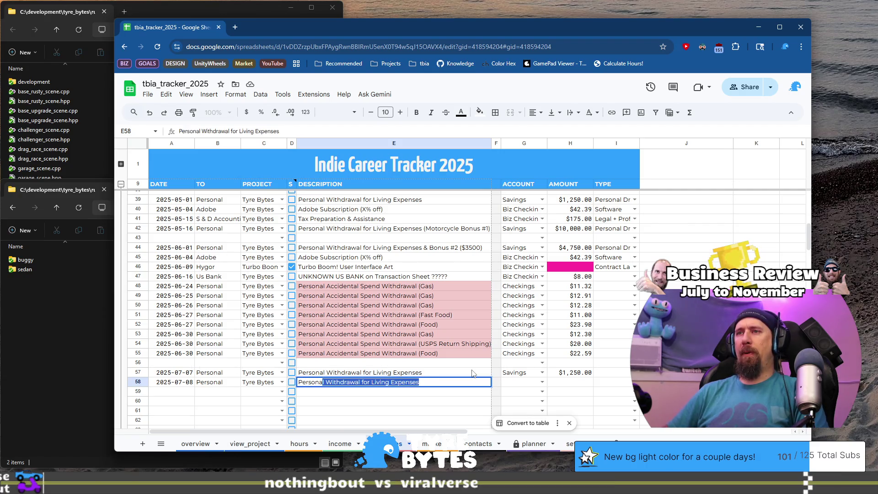
key(BackSpace)
text(Accid)
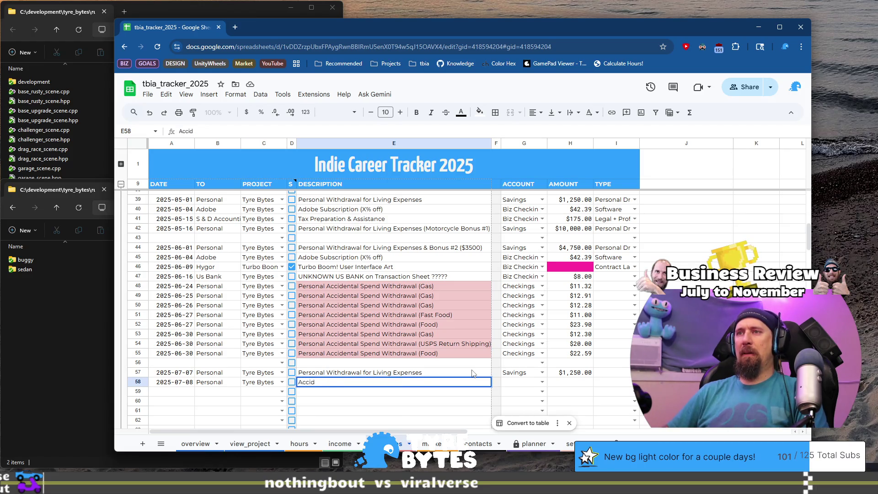
text(ental Purcha)
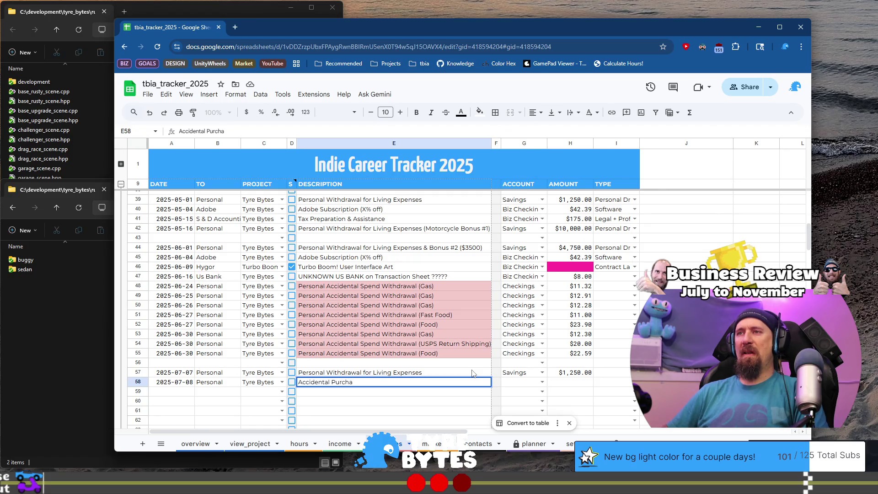
text(A)
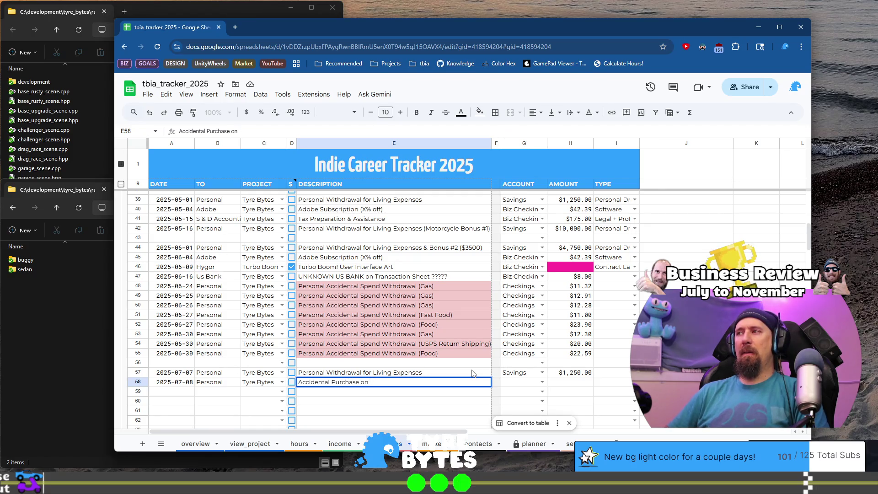
text(Personal Account: Drong)
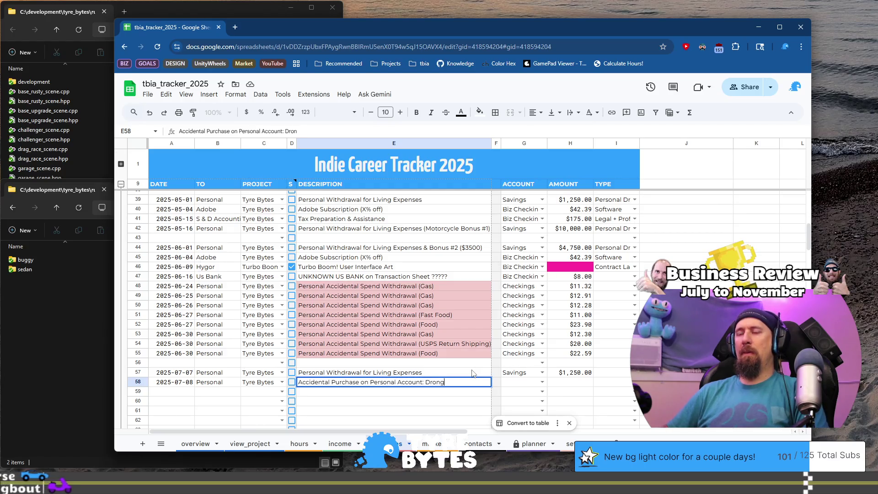
key(BackSpace)
text(e)
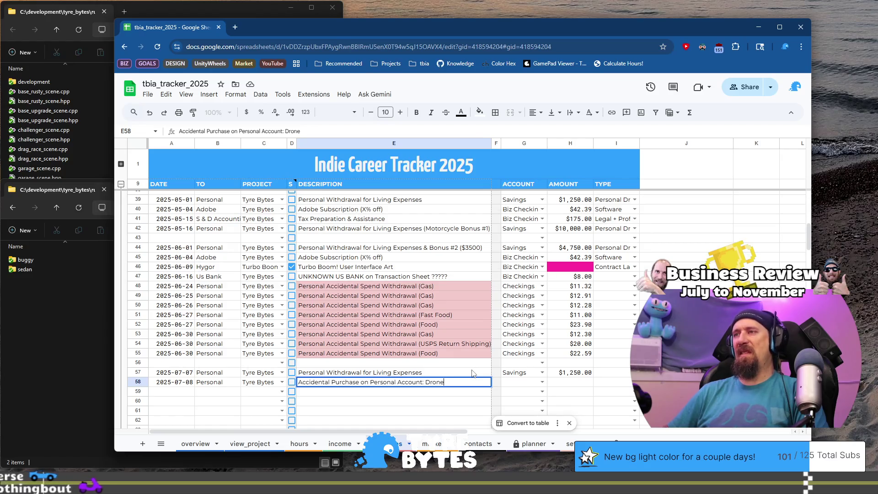
key(Tab)
key(Tab)
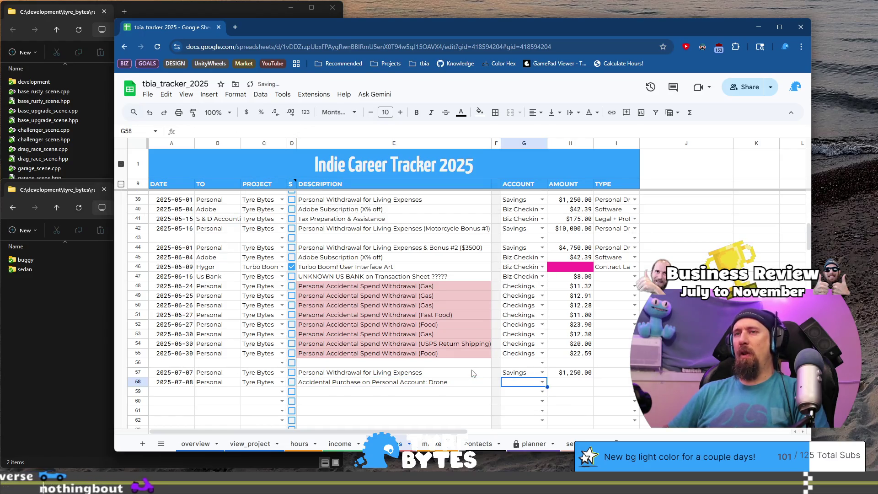
- Set row 58's account to Savings and row 57's type to Personal Draw
text(s)
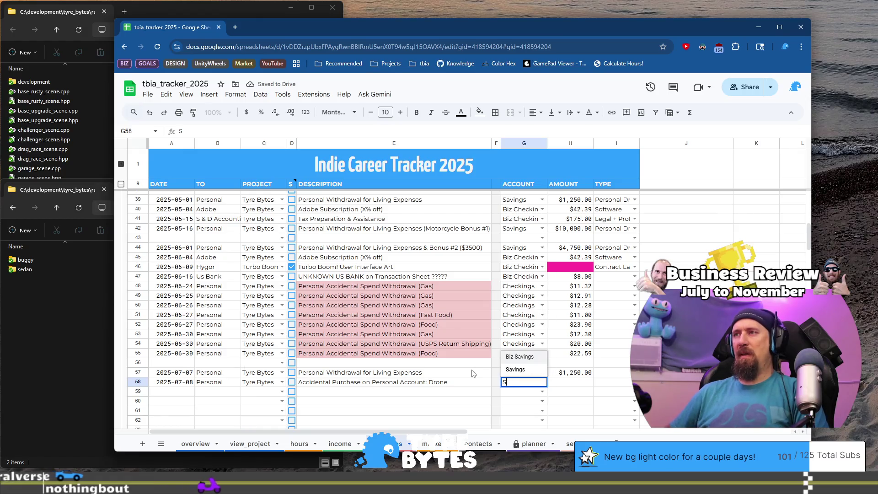
key(Tab)
key(Tab)
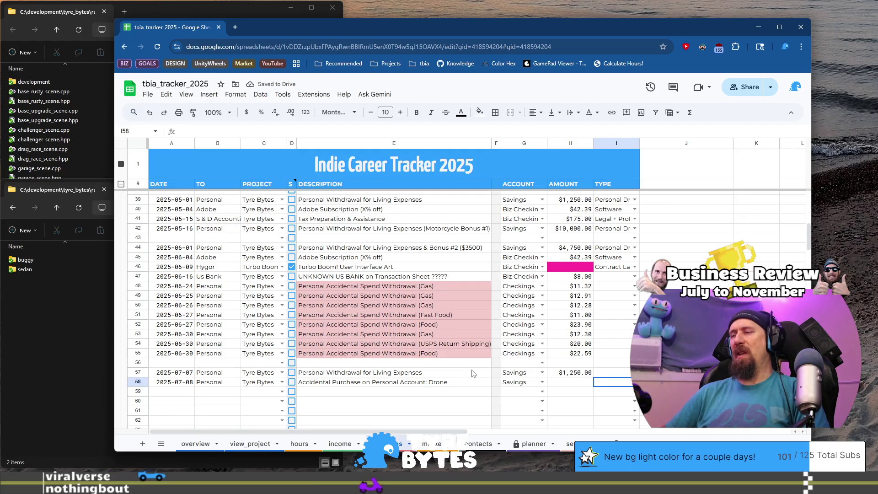
text(p)
key(Return)
key(Up)
key(Up)
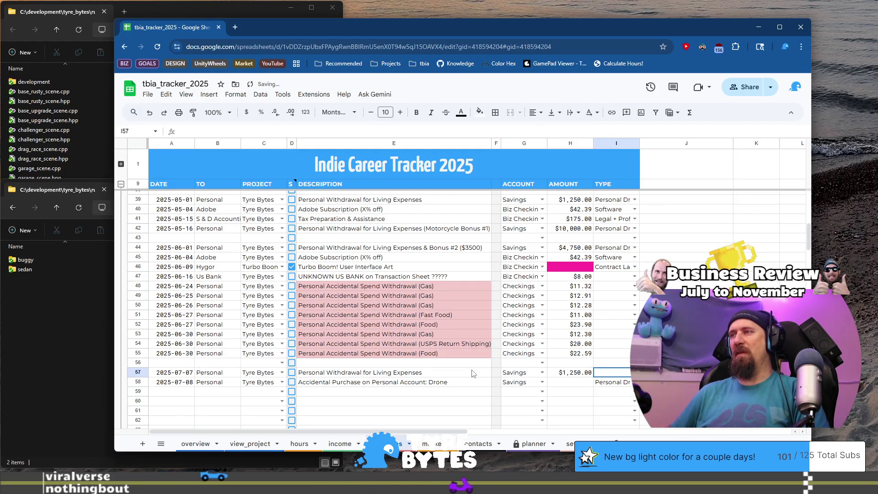
text(p)
key(Return)
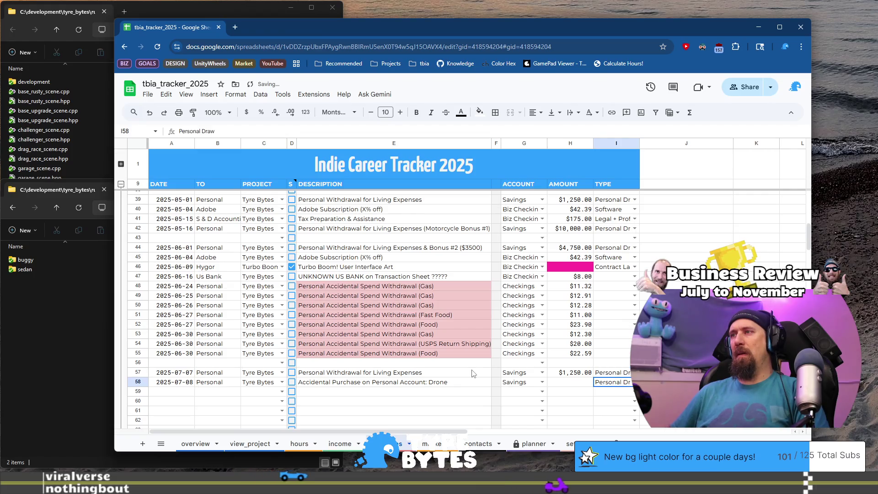
- Make row 58's type Equipment with the note 'Accidentally used wrong card'
key(Return)
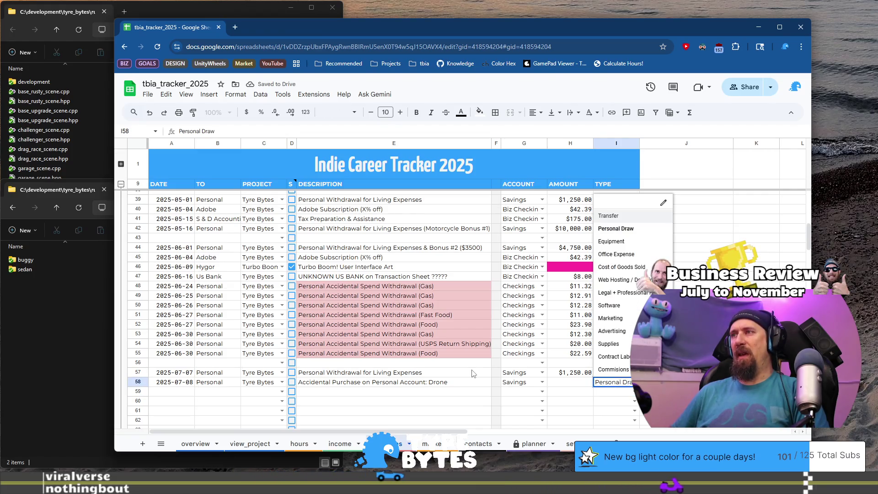
key(Up)
key(Up)
key(Up)
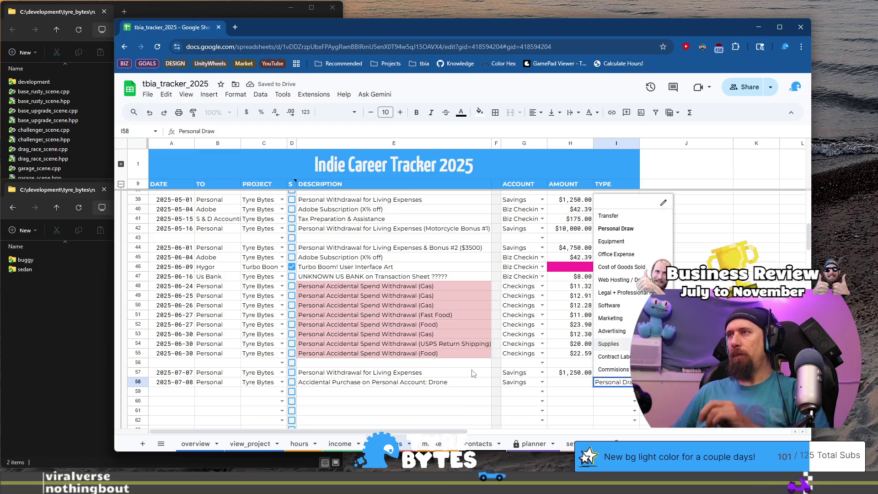
key(Up)
key(Up)
key(Up)
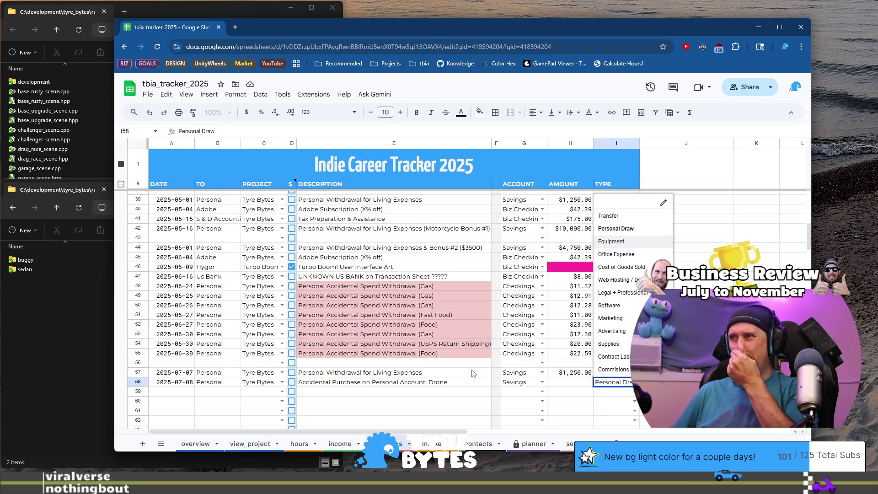
key(Return)
key(Tab)
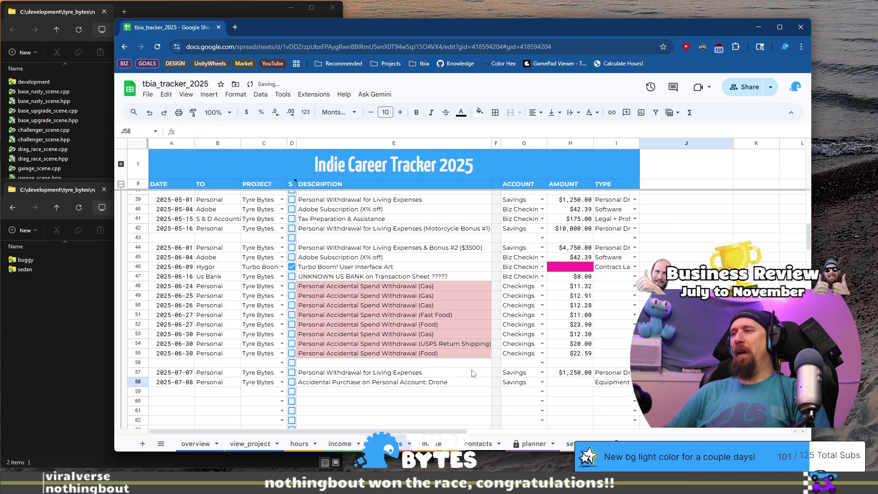
text(Acc)
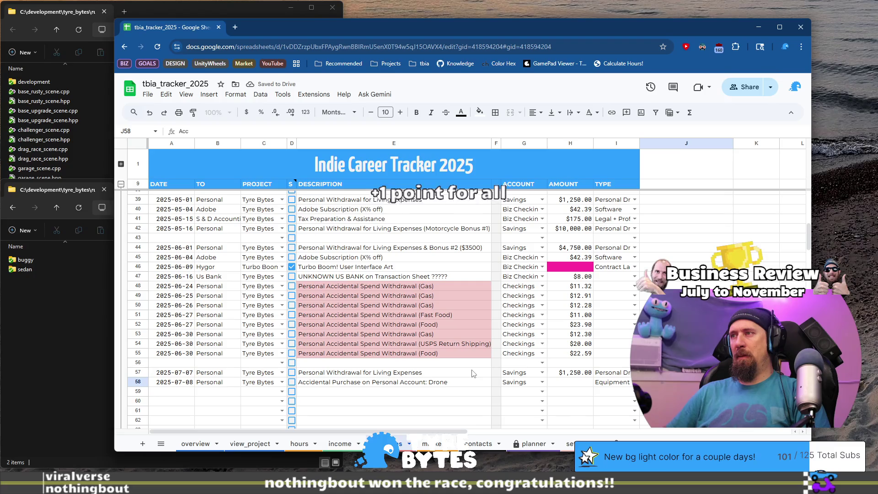
text(identally used wrong card.)
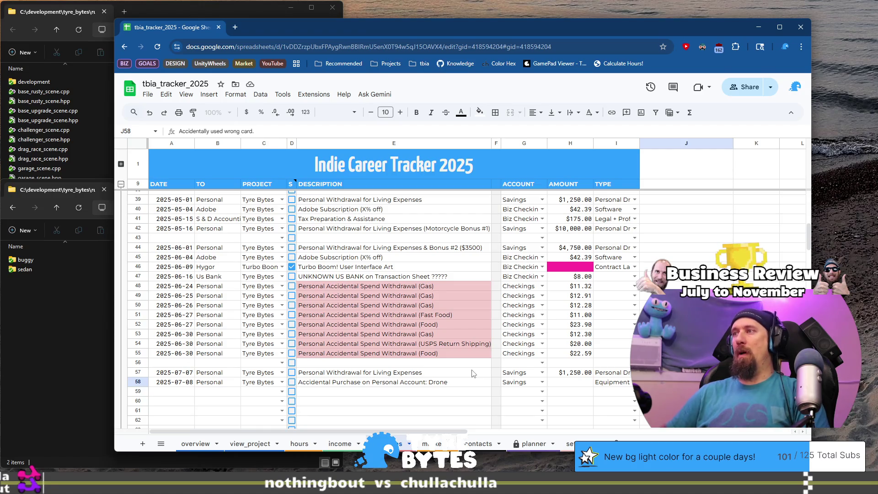
key(Tab)
key(ctrl+Right)
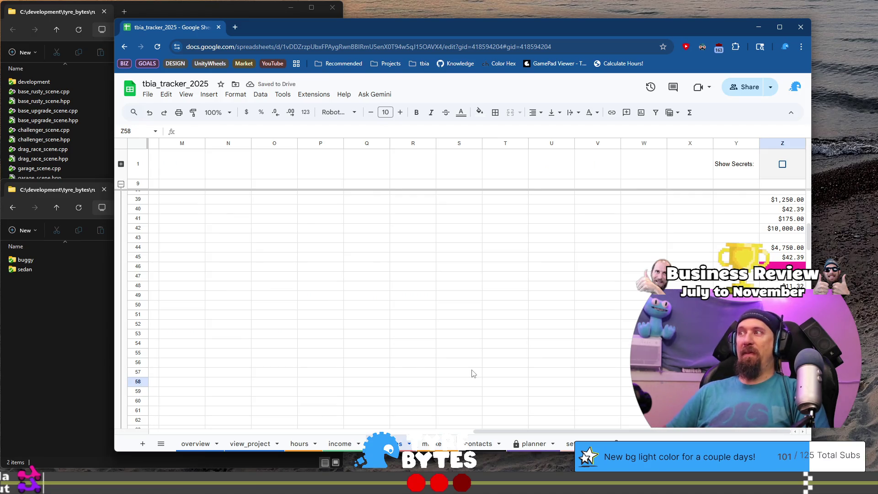
- Record $1,222.75 as the drone purchase amount in row 58, then move to the next empty row
key(Home)
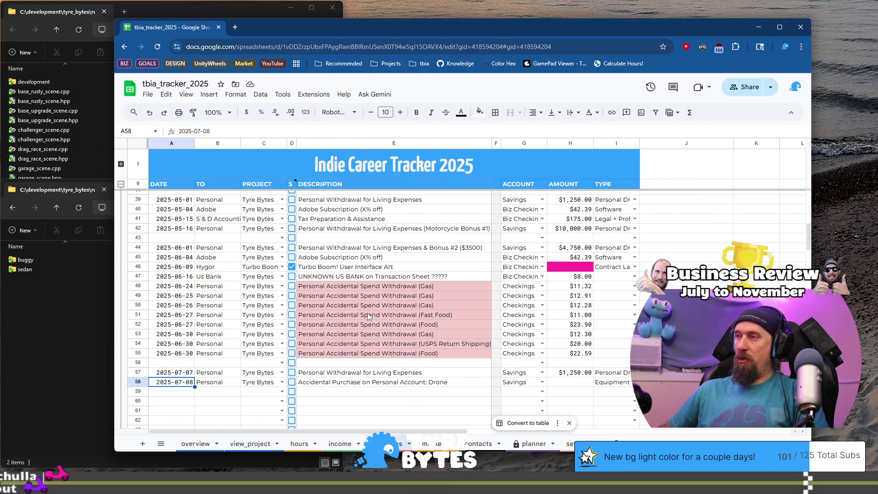
key(End)
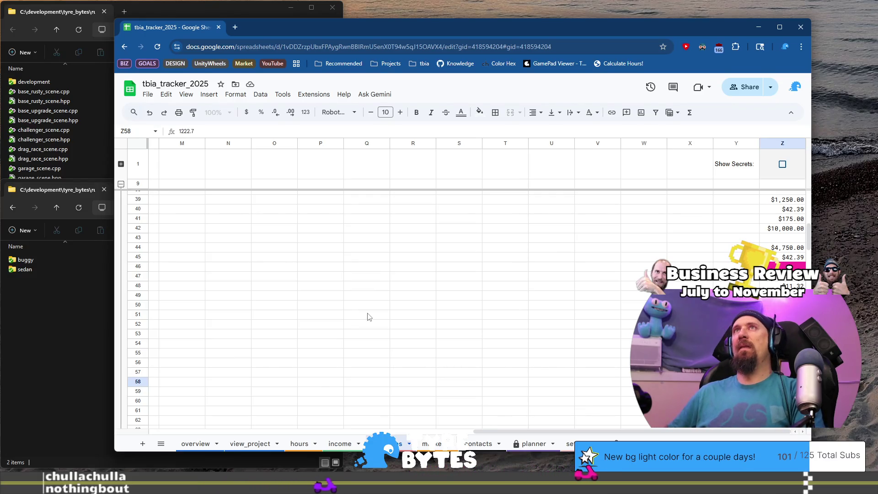
key(Home)
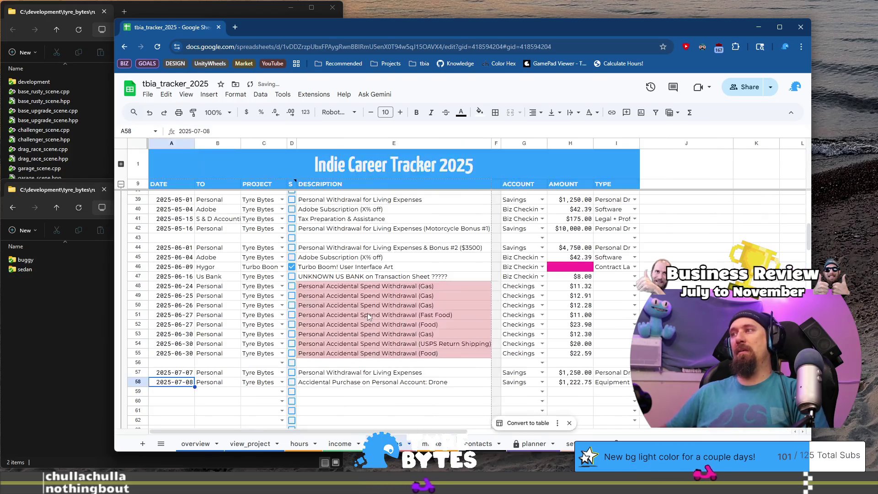
key(Down)
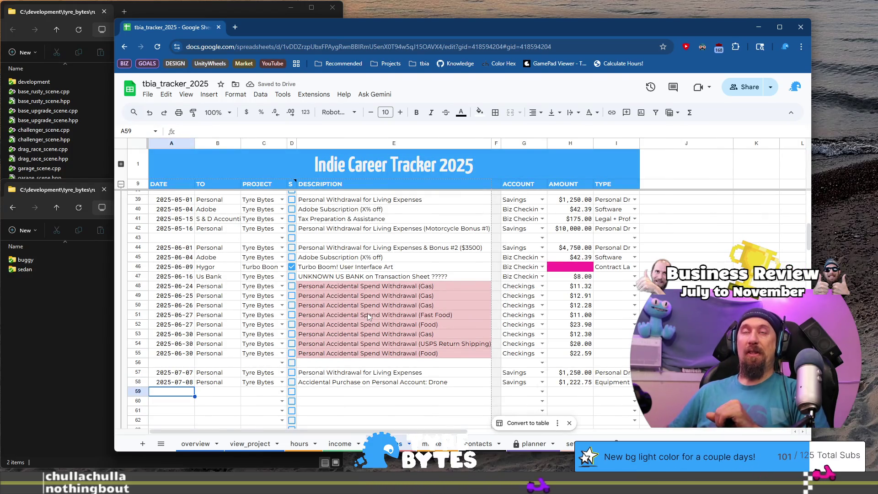
scroll(368, 316, down, 5)
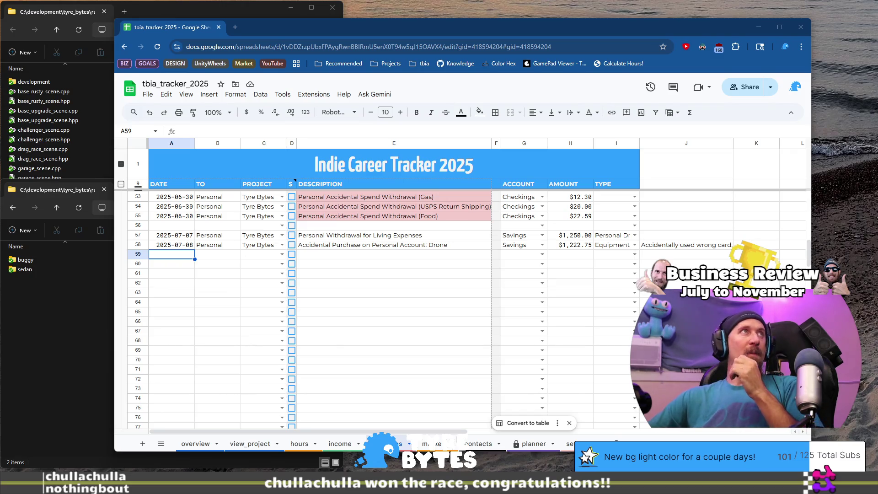
scroll(451, 303, up, 5)
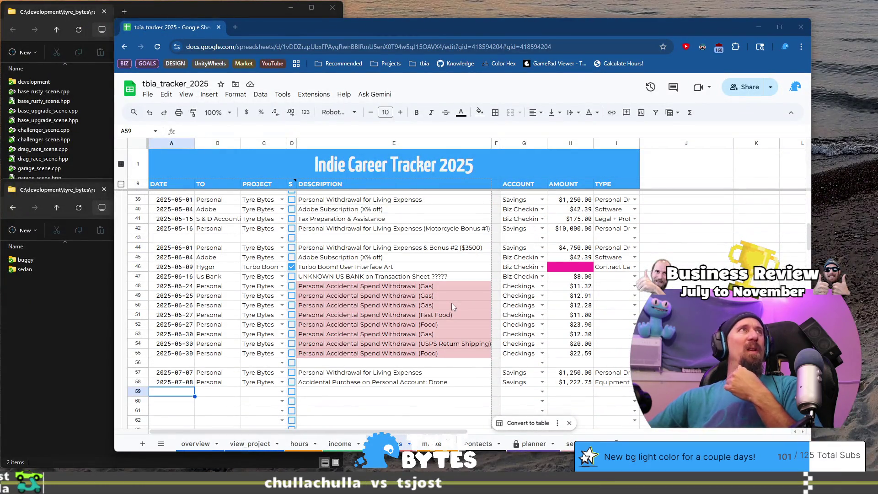
scroll(451, 306, down, 2)
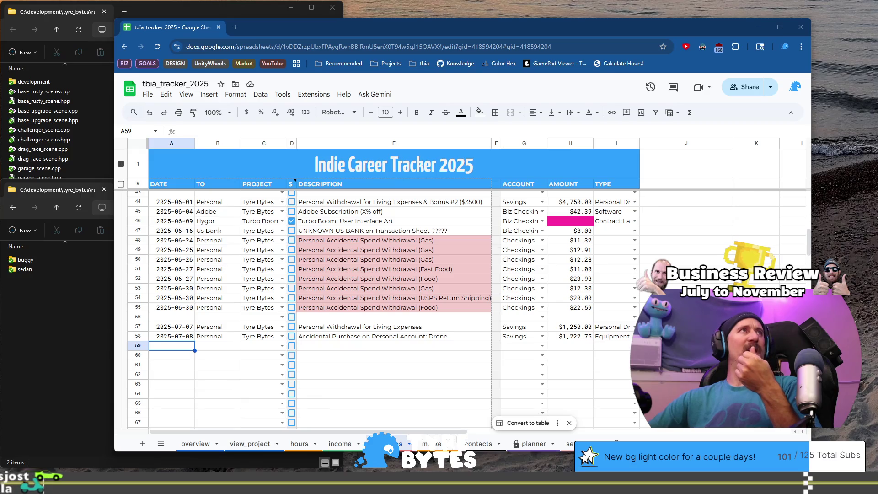
scroll(393, 238, up, 2)
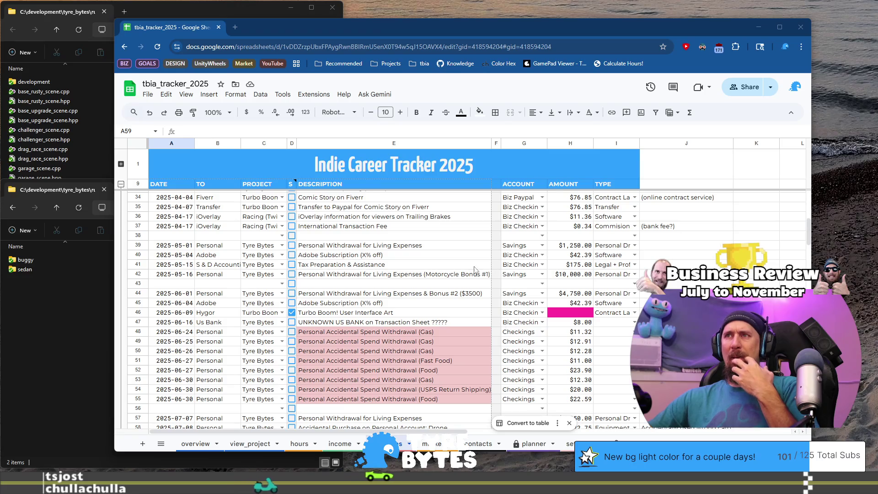
click(574, 276)
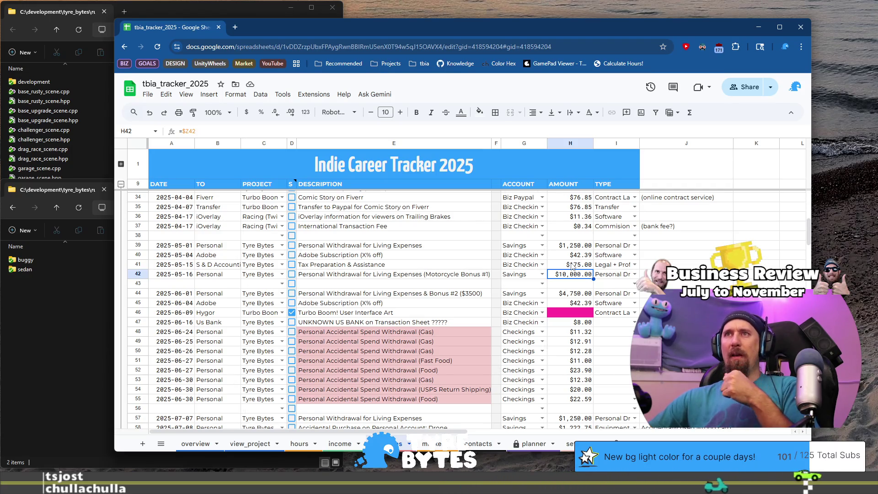
scroll(387, 283, down, 2)
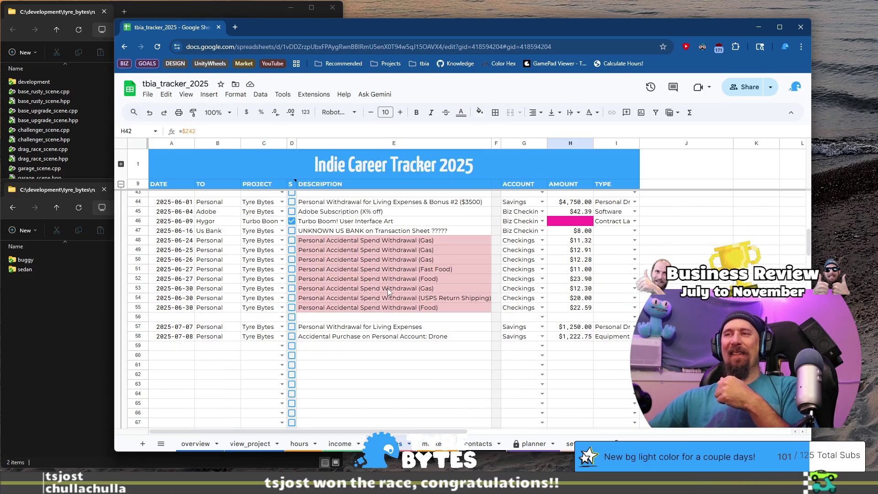
click(397, 337)
scroll(380, 327, up, 2)
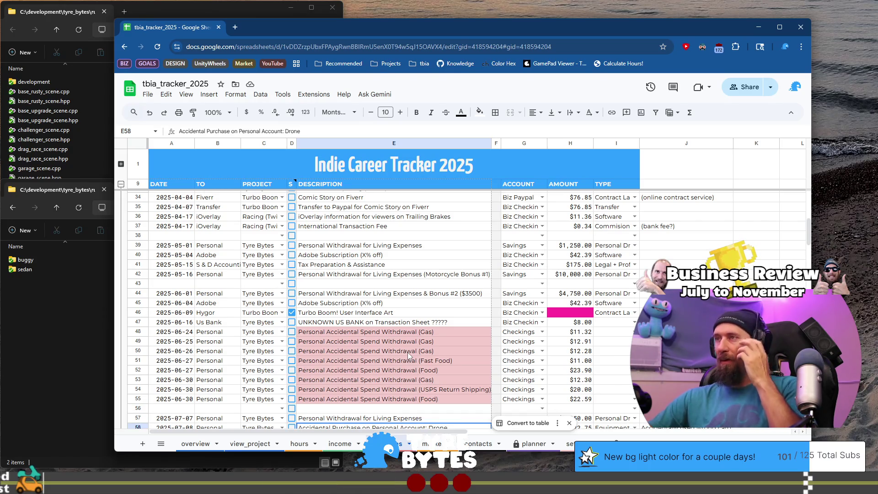
scroll(409, 355, down, 2)
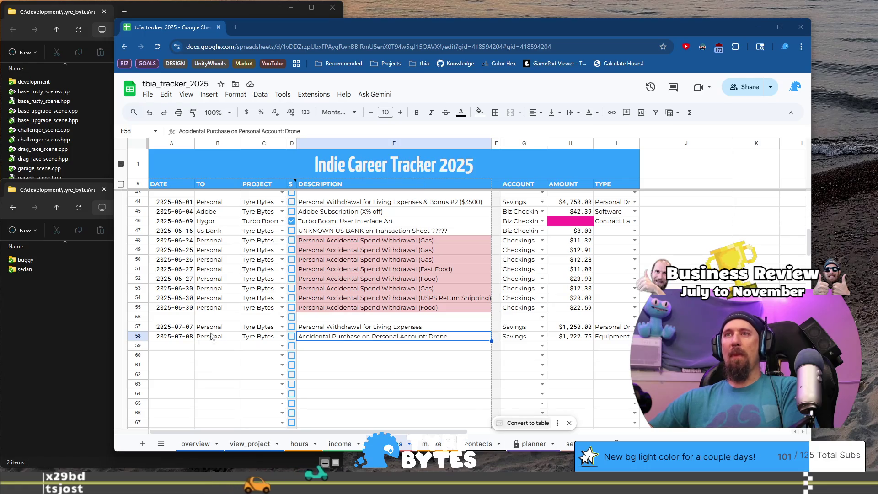
click(190, 346)
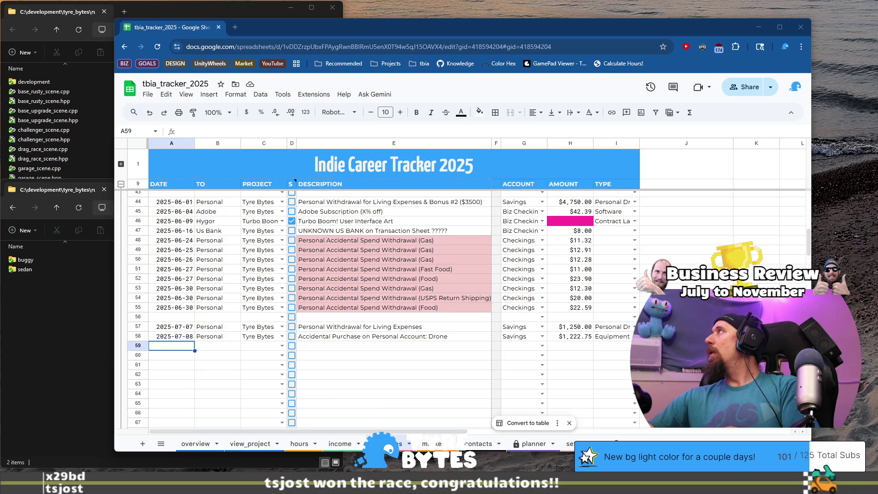
click(163, 329)
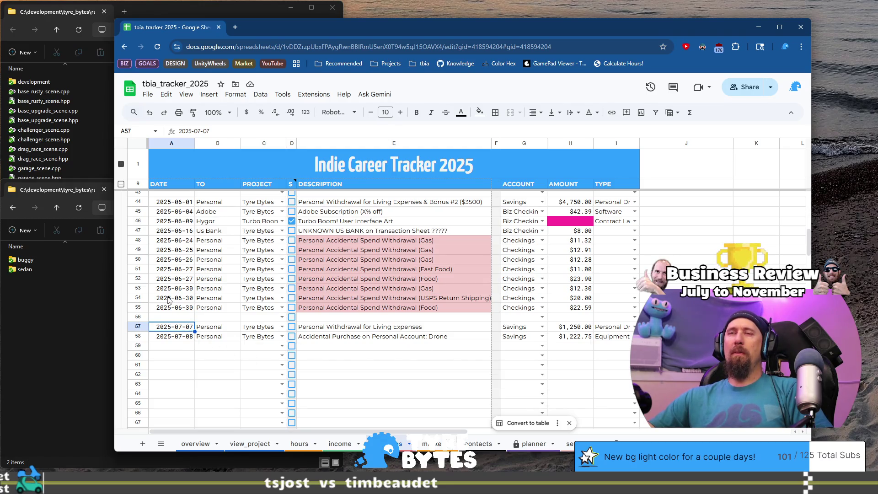
- Insert a new row 57 dated 2025-07-03 with payee Dreamhost
right_click(138, 326)
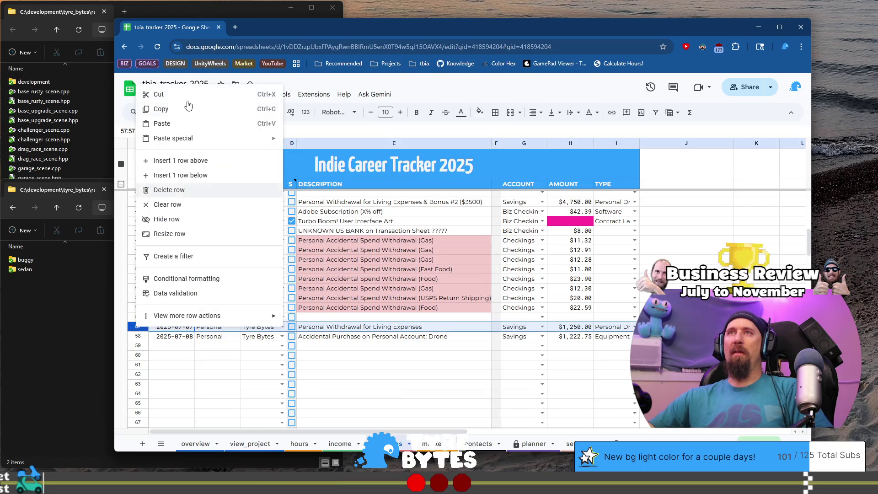
click(191, 161)
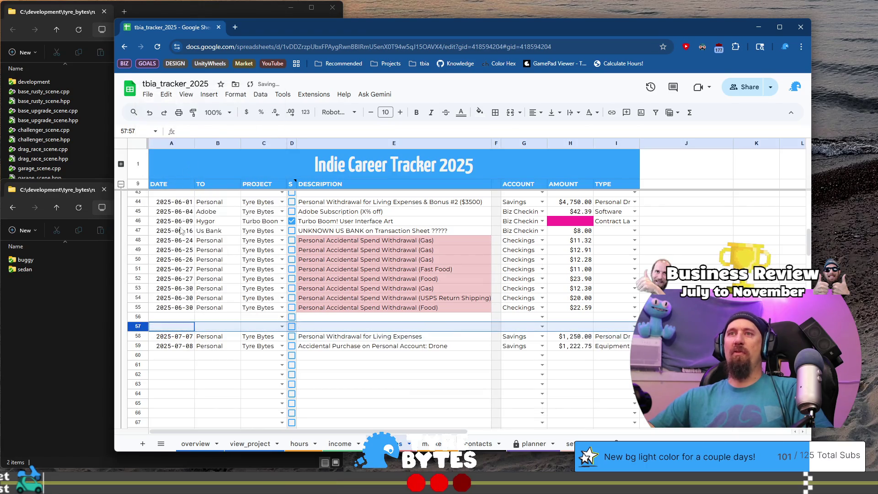
click(179, 324)
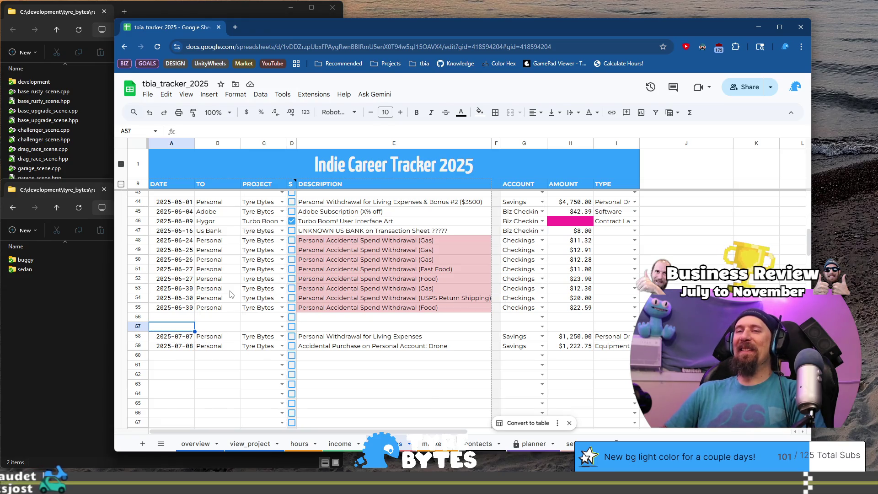
text(2025-)
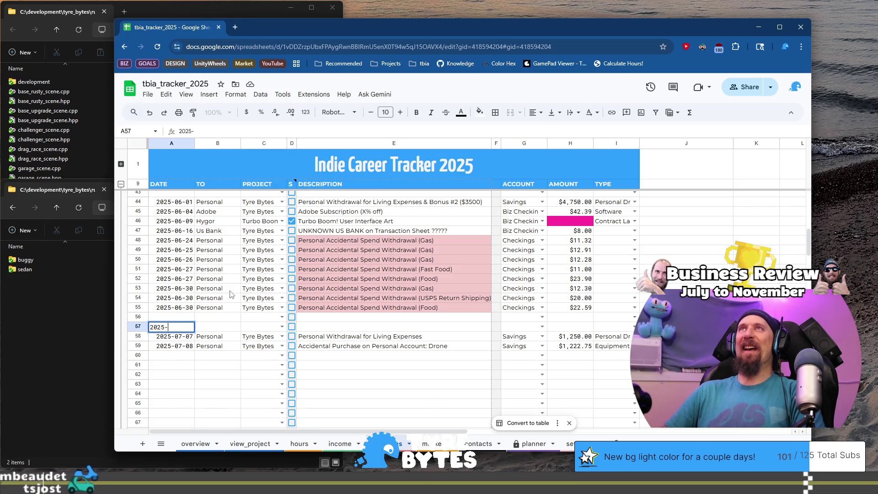
text(07)
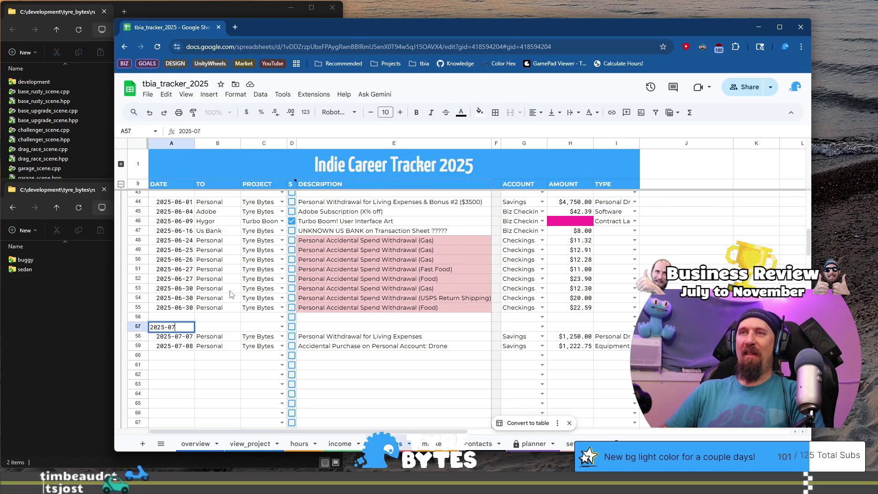
text(-03)
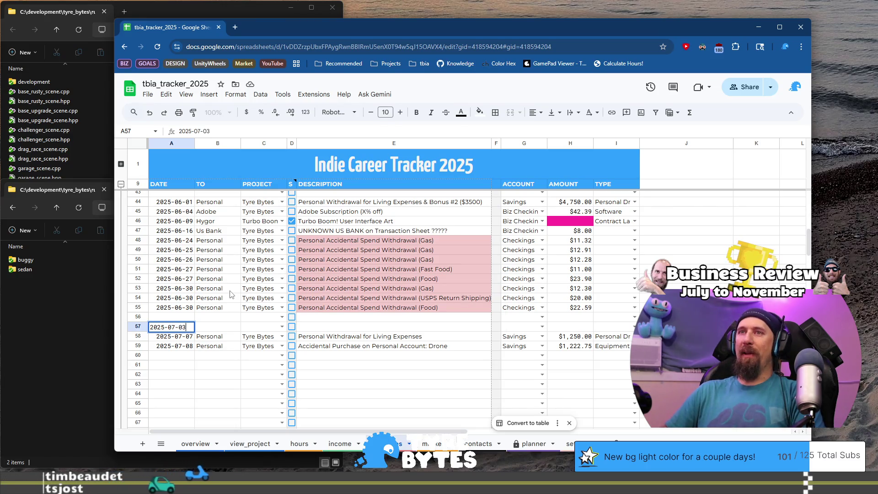
key(Tab)
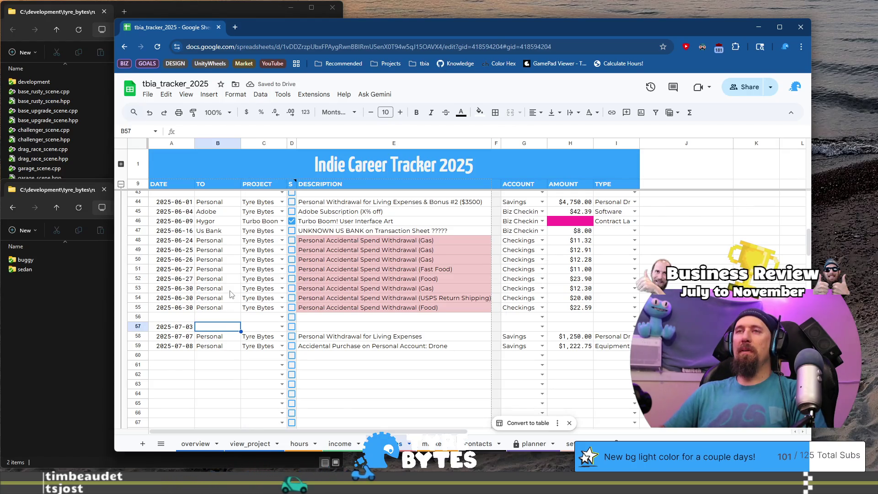
text(We)
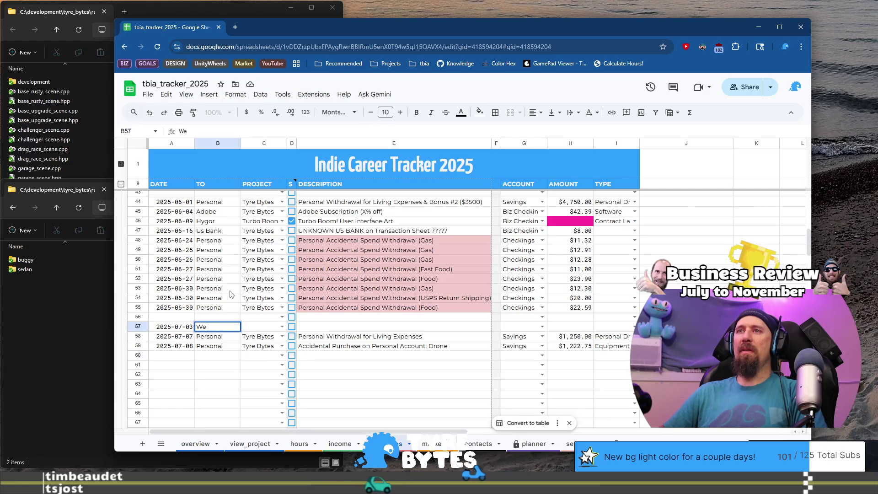
scroll(232, 294, up, 5)
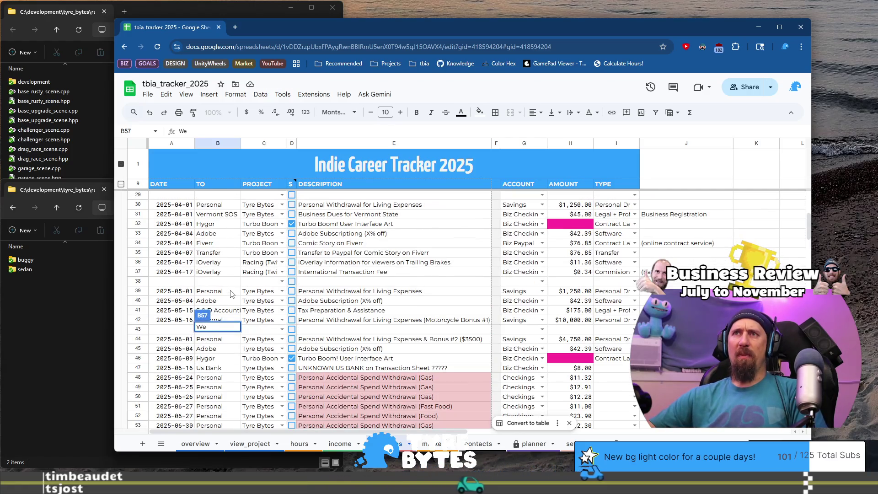
scroll(232, 293, down, 3)
key(Escape)
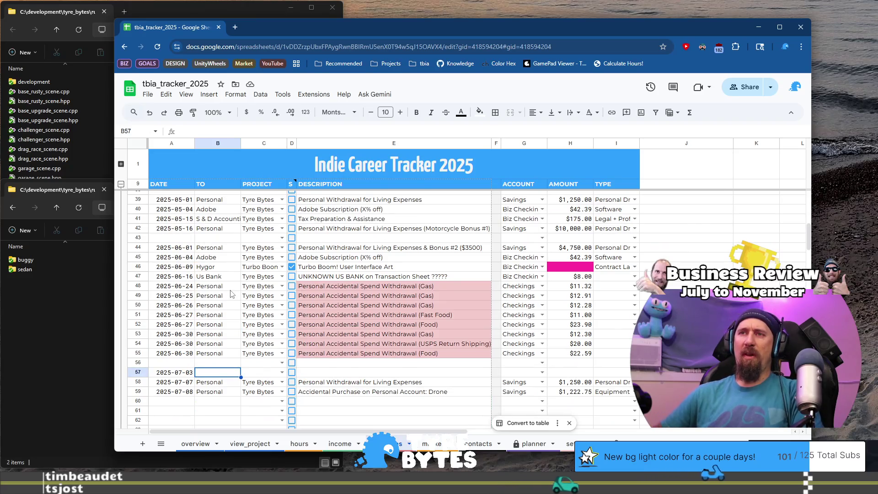
text(Dreamhost)
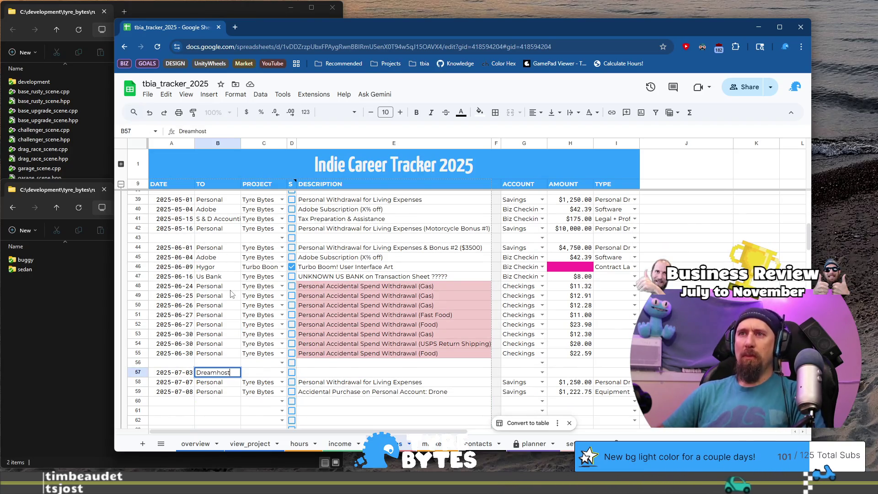
key(Tab)
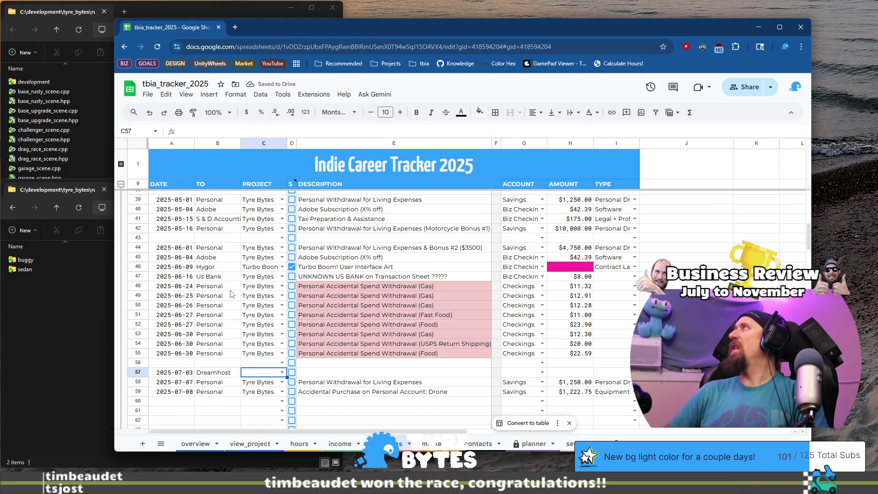
- Set the Dreamhost row's project to Tyre Bytes and description to 'One of the domains'
key(Return)
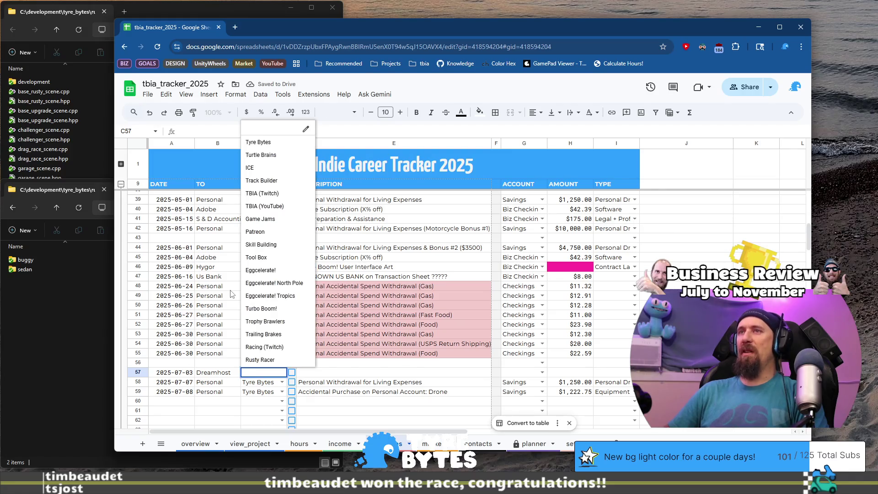
text(Ty)
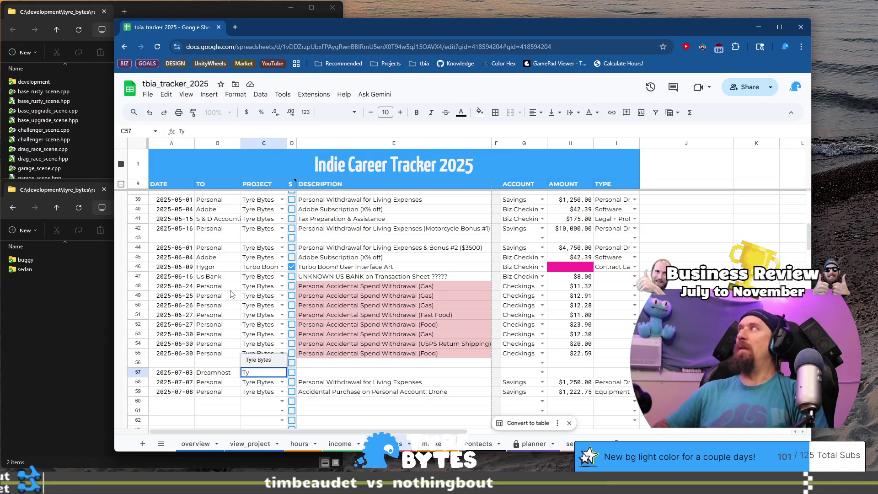
key(Tab)
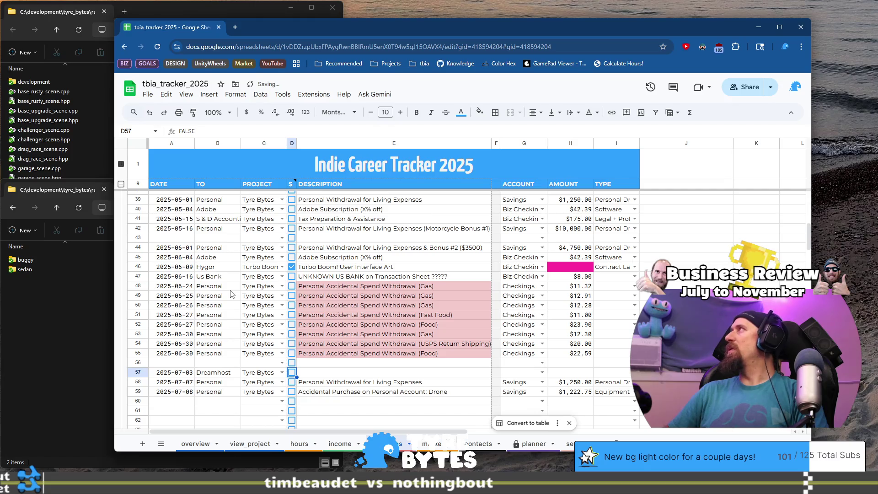
key(Tab)
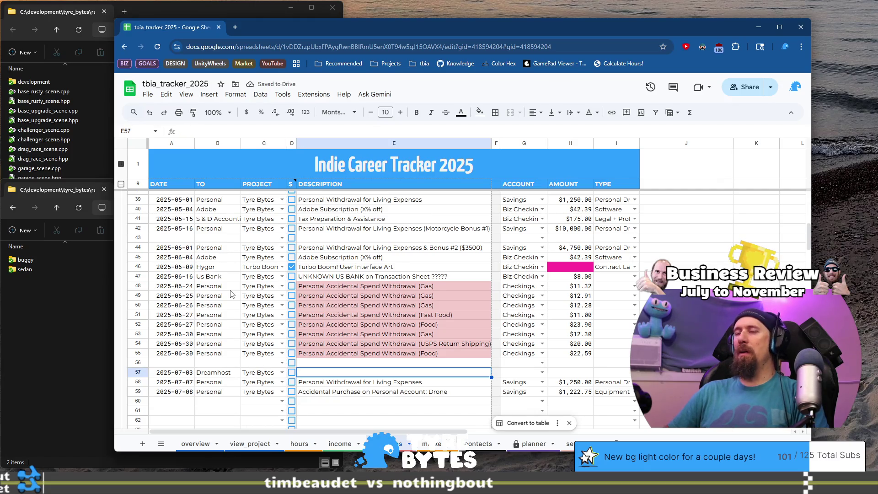
text(A)
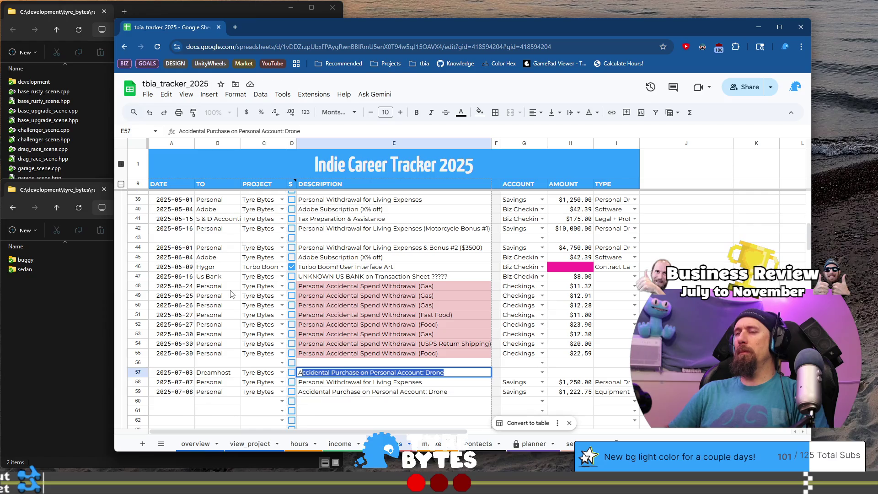
key(BackSpace)
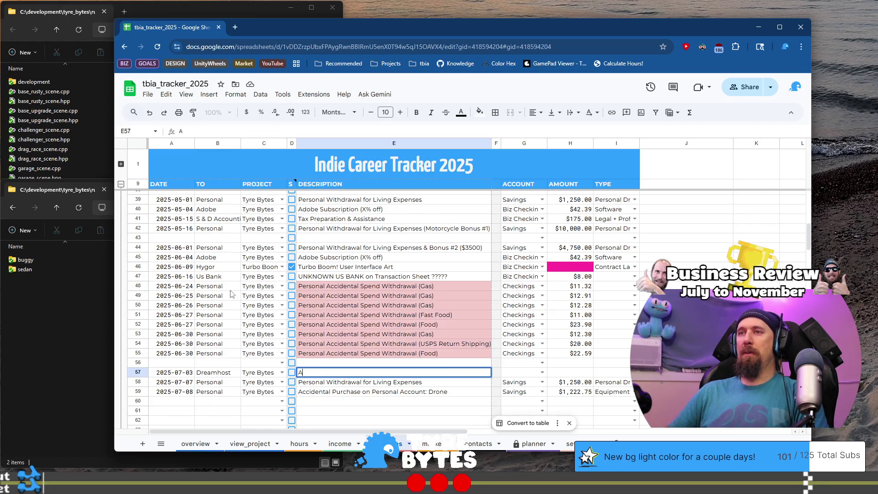
text(One of the domai)
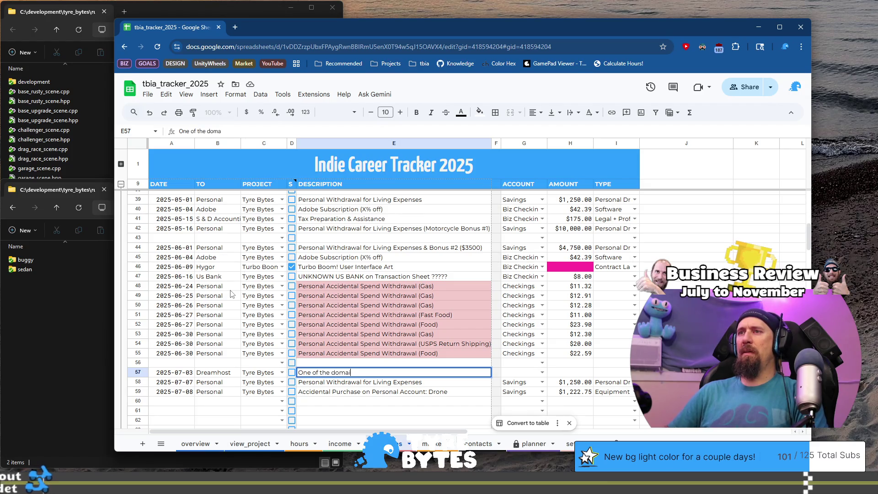
text(ns)
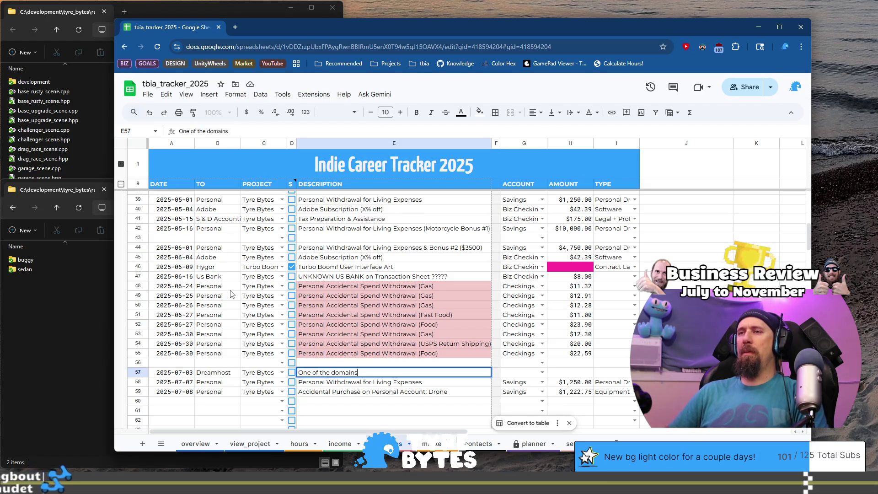
key(Tab)
key(Tab)
key(Tab)
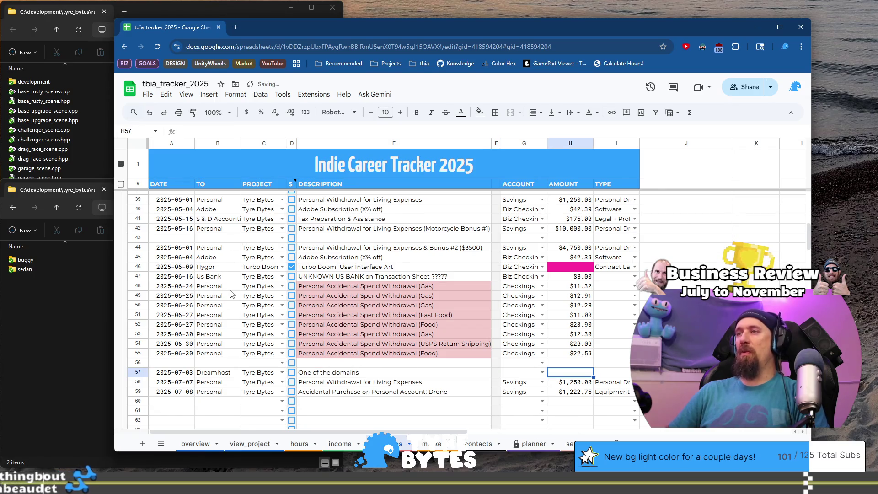
- Give the Dreamhost row account Biz Checkings and type Web Hosting / Domain
key(shift+Tab)
text(S)
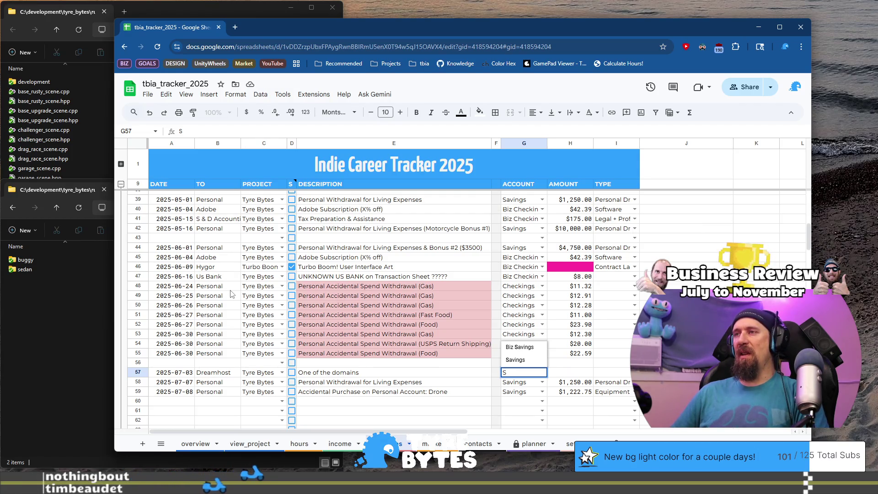
key(BackSpace)
text(B)
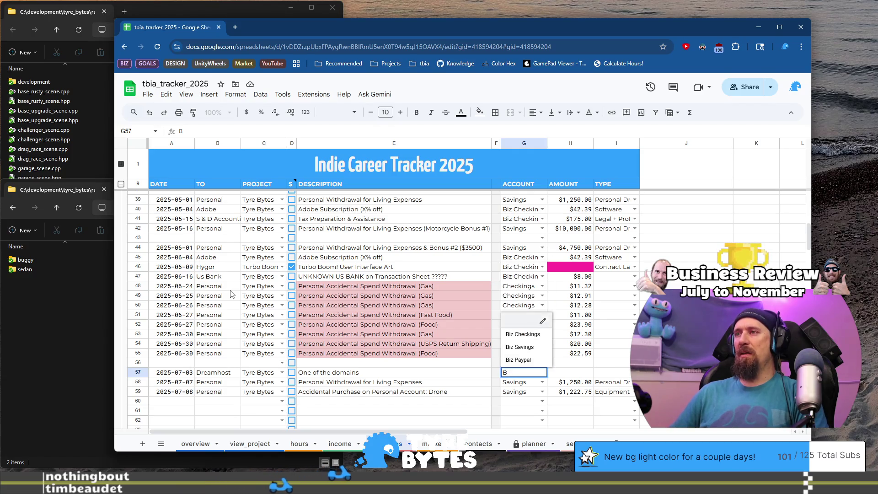
key(Tab)
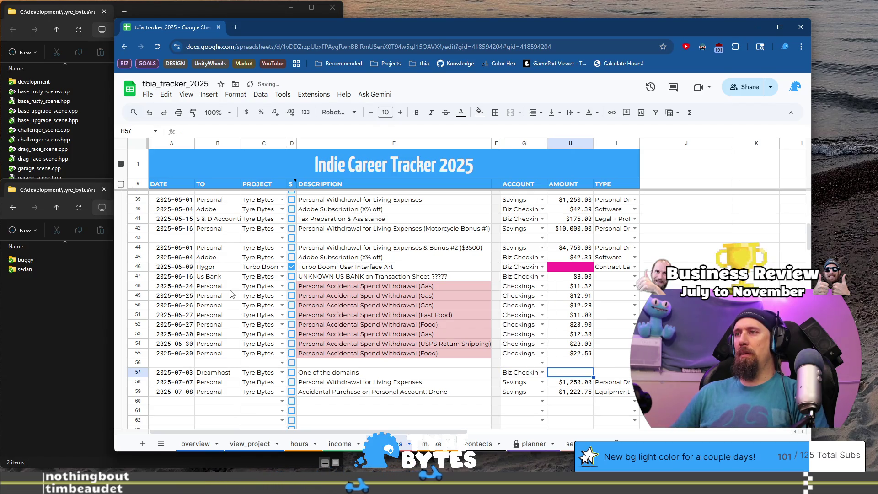
key(Tab)
key(Return)
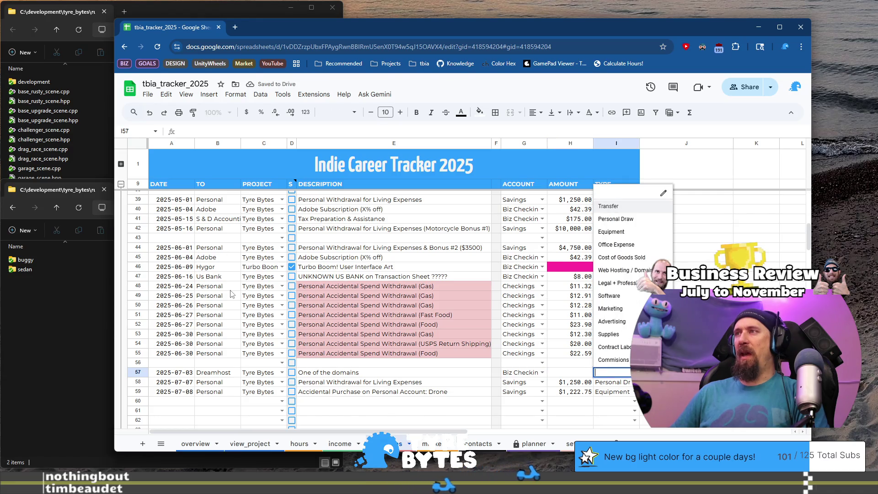
key(Up)
key(Up)
key(Up)
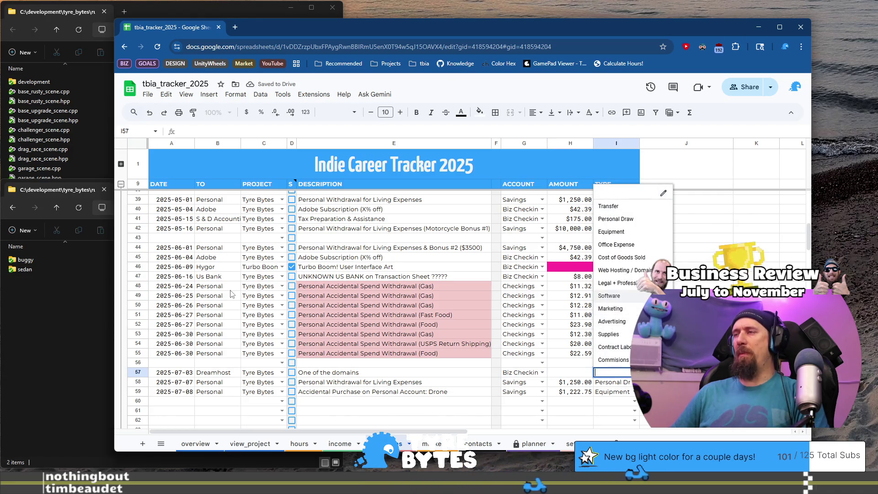
key(Tab)
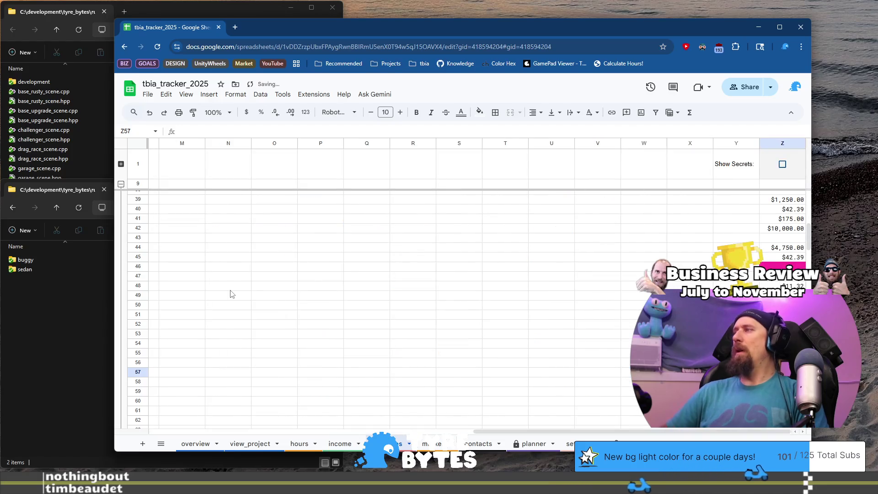
- Enter 12.95 as the Dreamhost row's amount in column Z
text(12.)
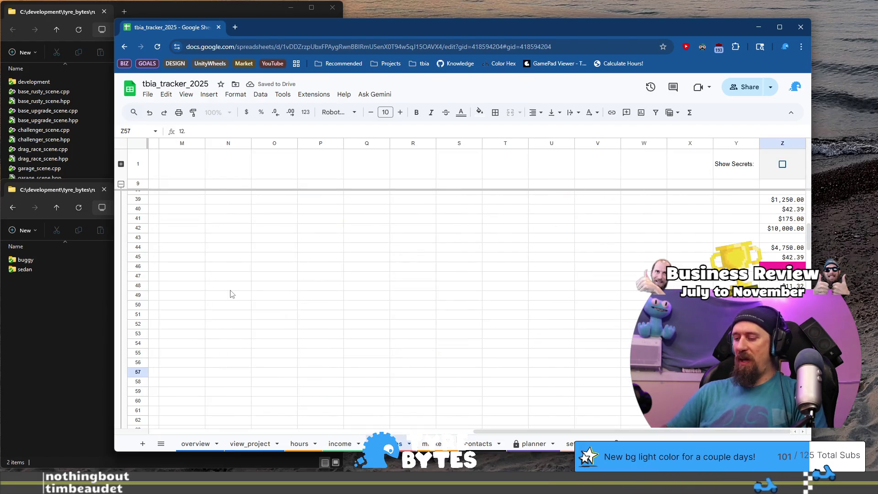
text(95)
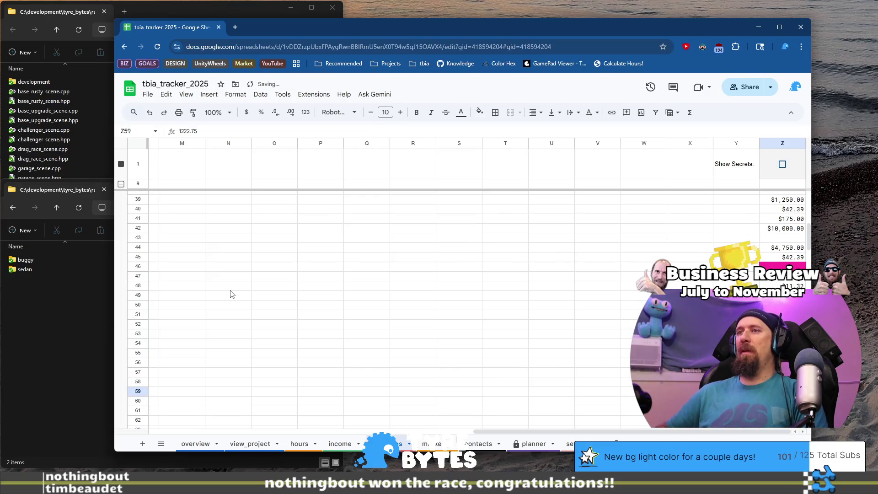
key(Return)
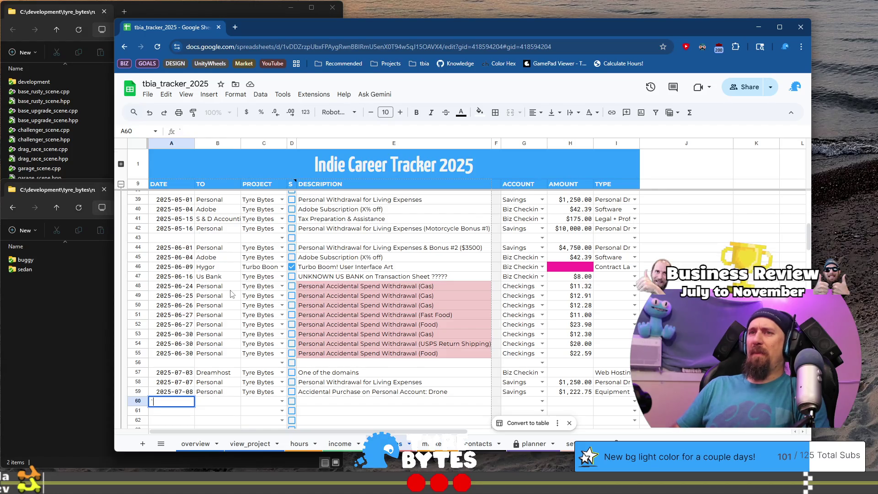
- Date expense row 60 as 2025-07-08 and paste that date into income row 55
key(BackSpace)
text(25-0)
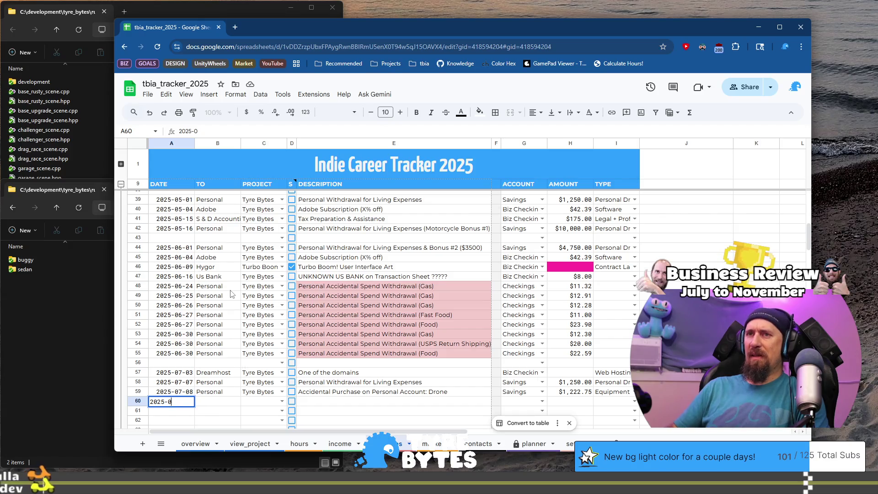
text(7)
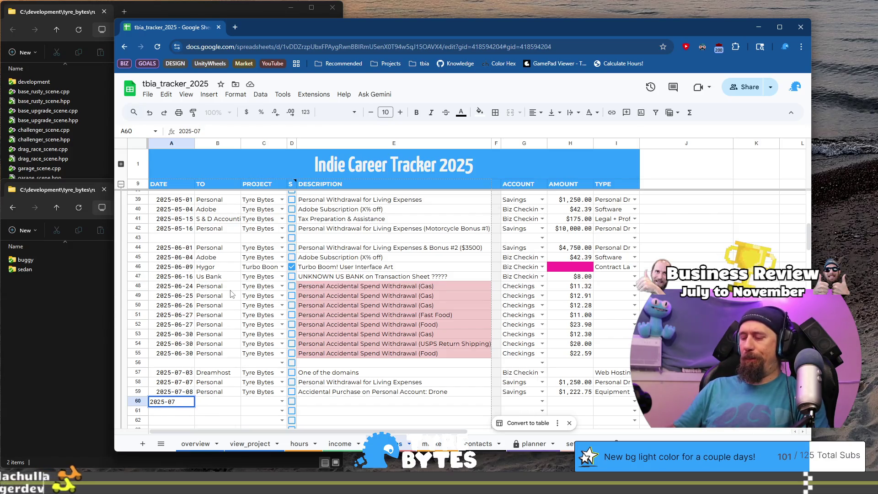
text(-08)
key(Tab)
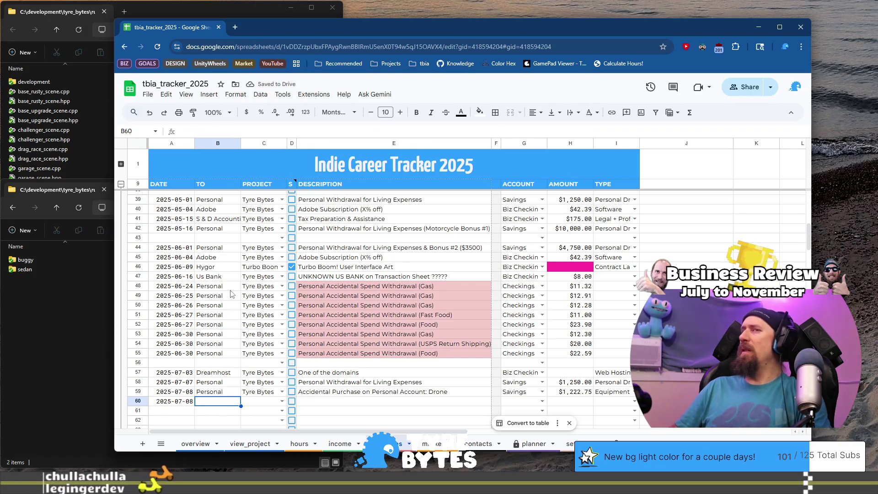
key(Left)
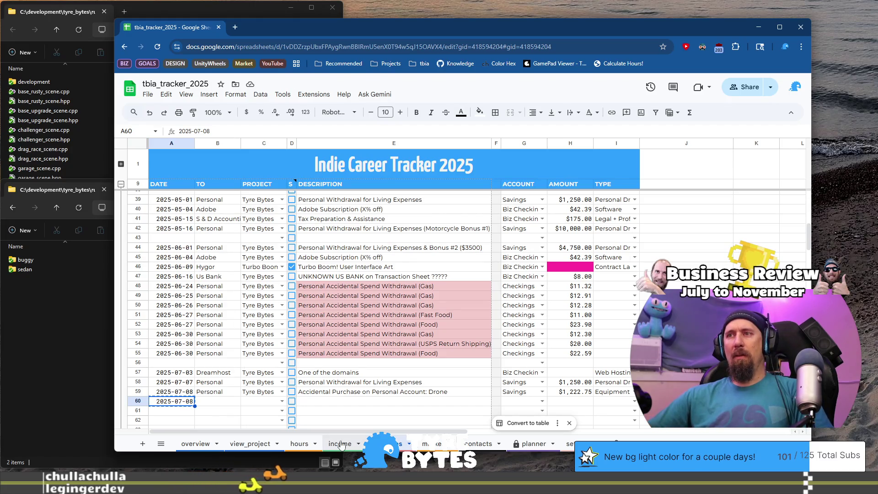
key(ctrl+shift+Page_Up)
text(2025-07-08)
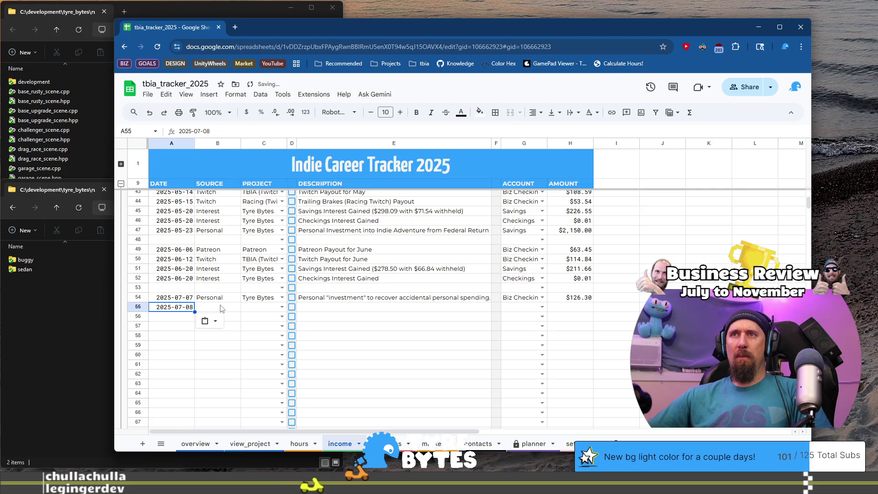
- Set income row 55's source and project both to Patreon
key(Tab)
text(P)
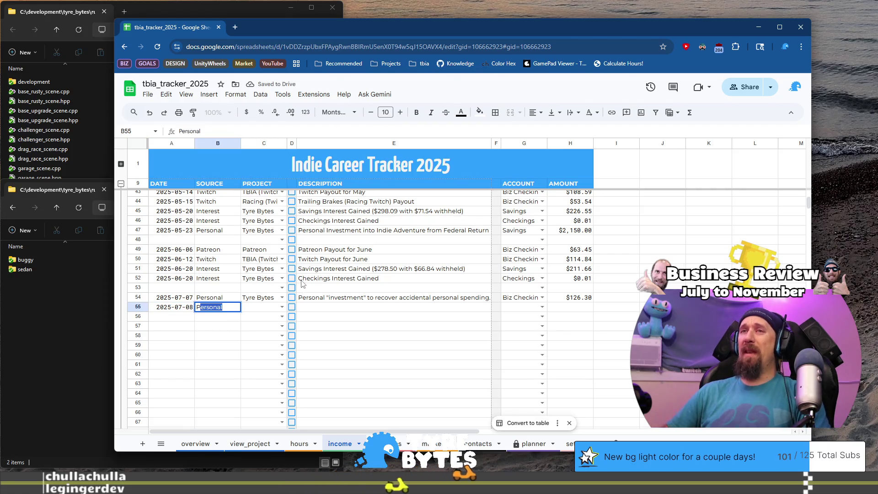
text(atrean)
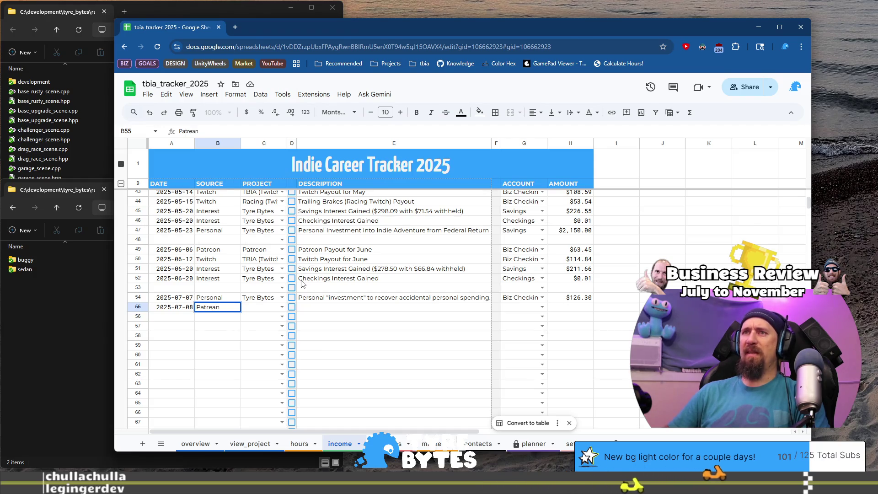
key(BackSpace)
text(on)
key(Tab)
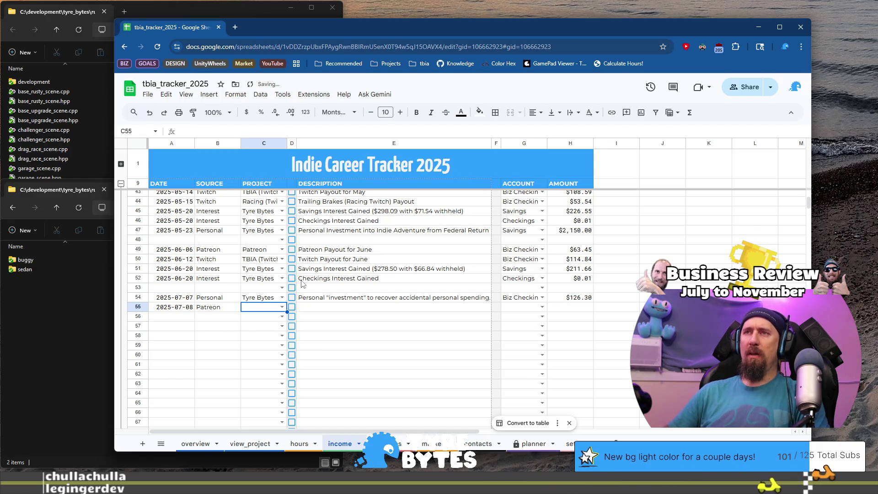
text(Pa)
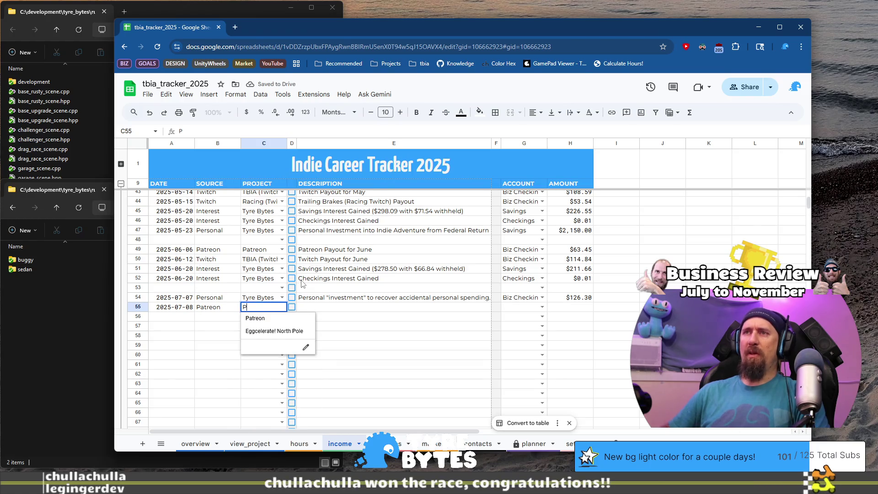
key(Tab)
key(Tab)
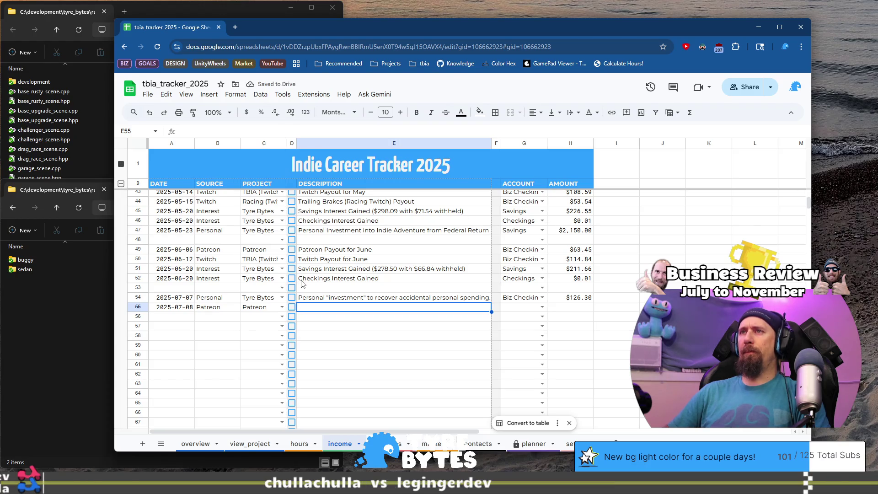
- Describe the row as a July Patreon payout, changing 'from checking' to 'in statement'
text(Patreon Payout for July (Listed as transfer from checking)
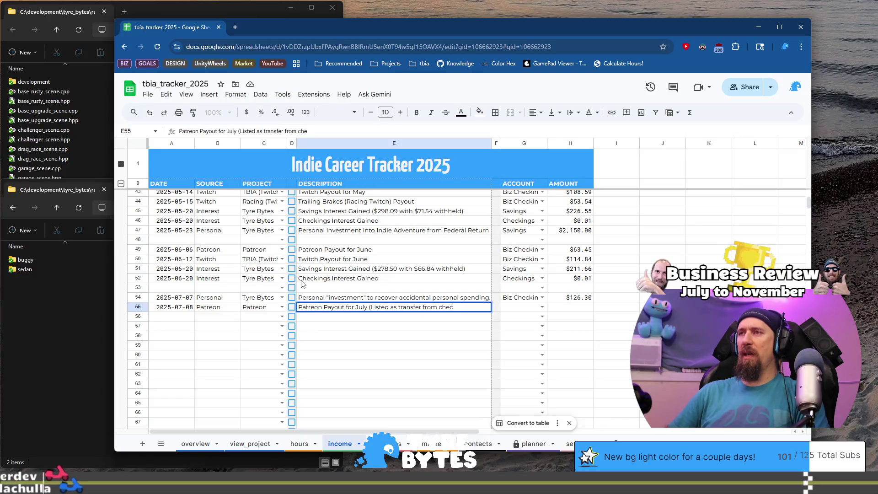
text())
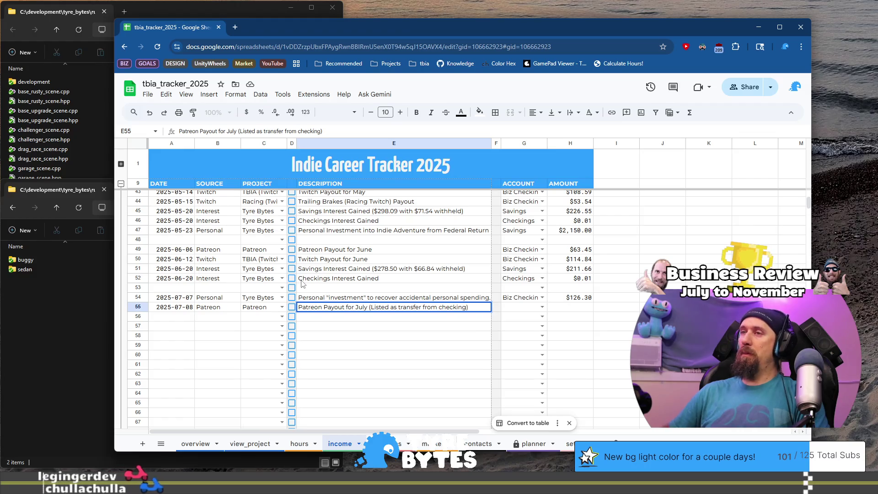
key(ctrl+Return)
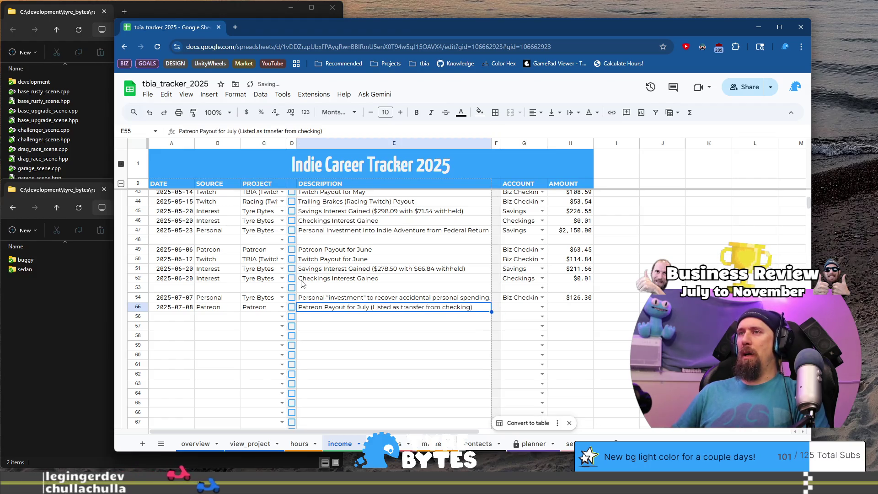
key(F2)
key(ctrl+Left)
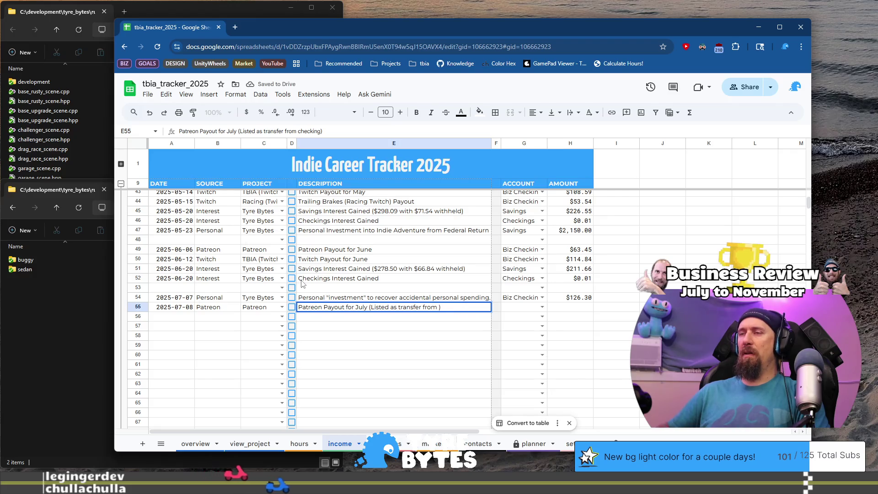
key(ctrl+BackSpace)
key(ctrl+BackSpace)
text(in statement)
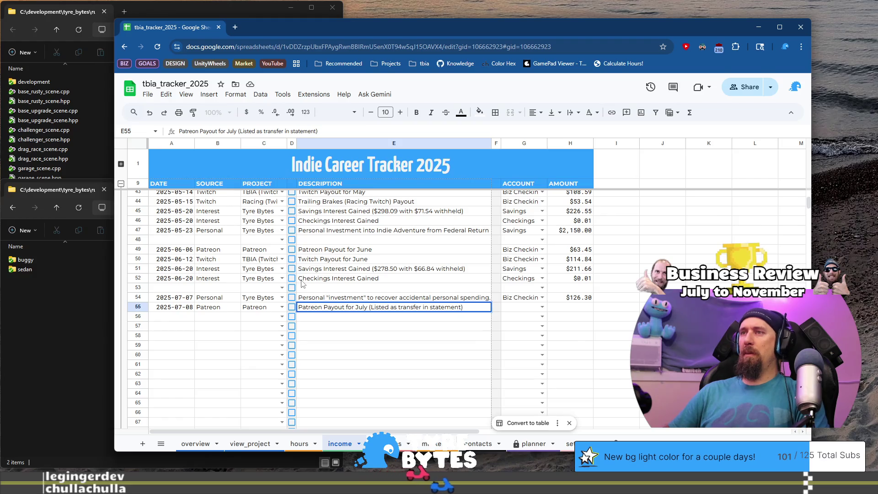
key(ctrl+Left)
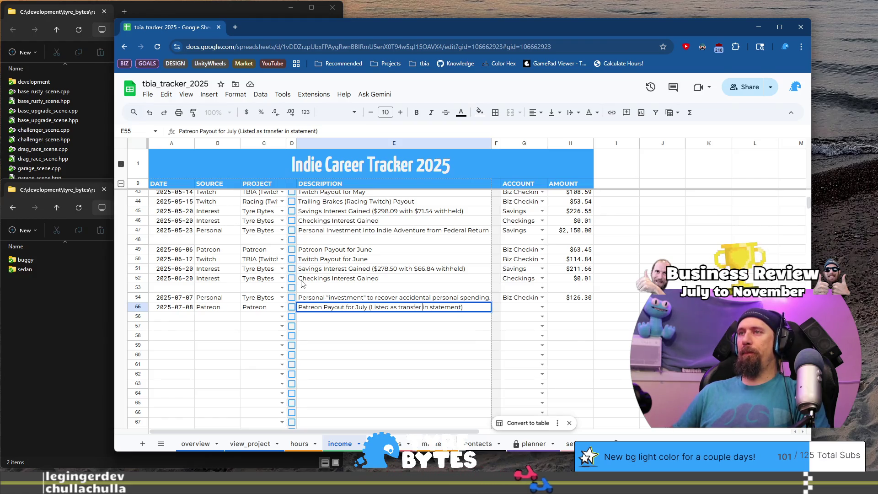
key(ctrl+Left)
key(ctrl+Left)
- Finalize the description as 'Payout for July (AKA transfer in statement due to bank madness)'
key(ctrl+shift+Left)
key(ctrl+shift+Left)
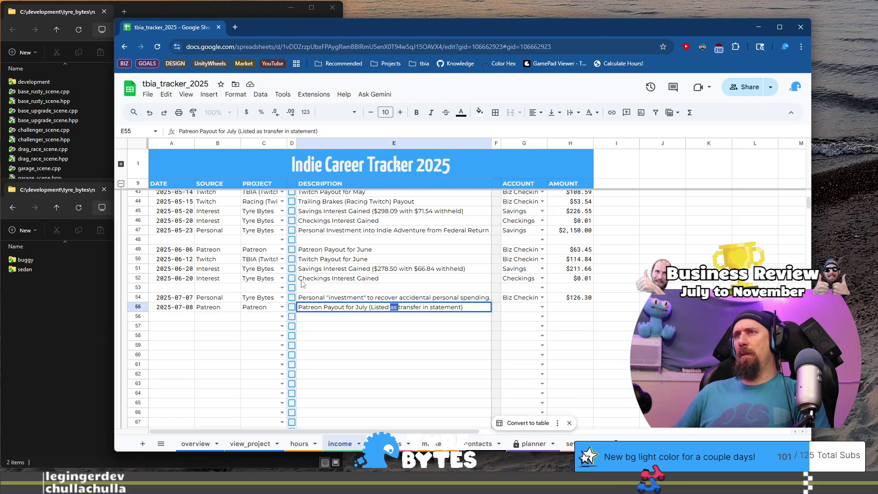
text(AKA)
key(End)
key(Left)
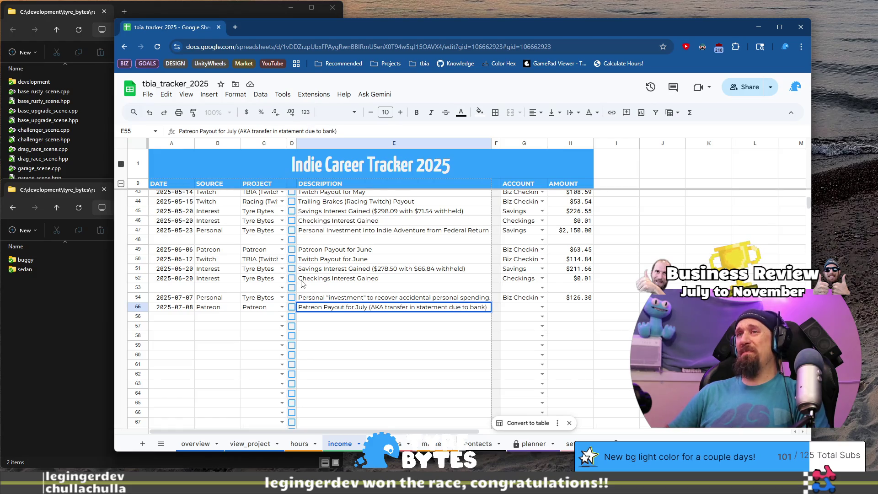
key(Home)
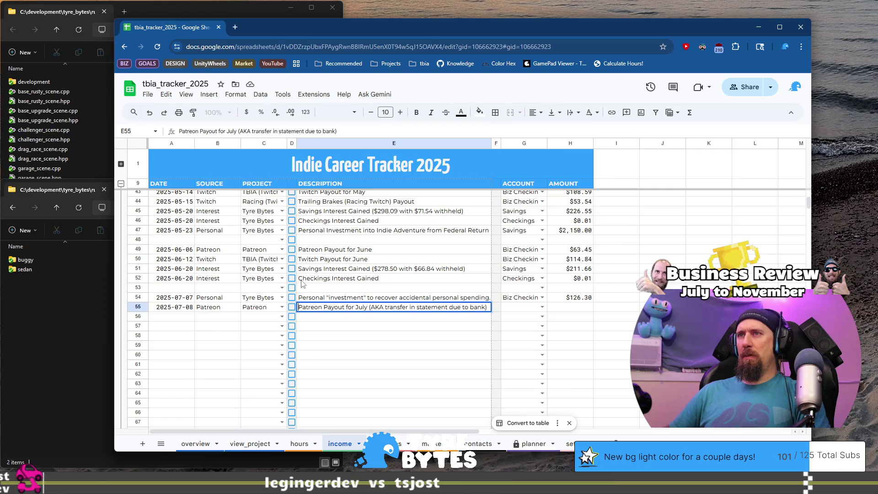
key(BackSpace)
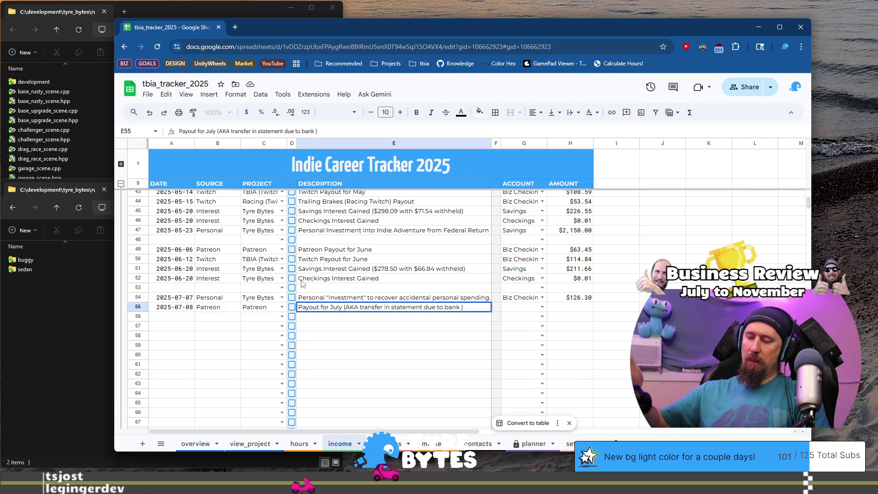
text(changes)
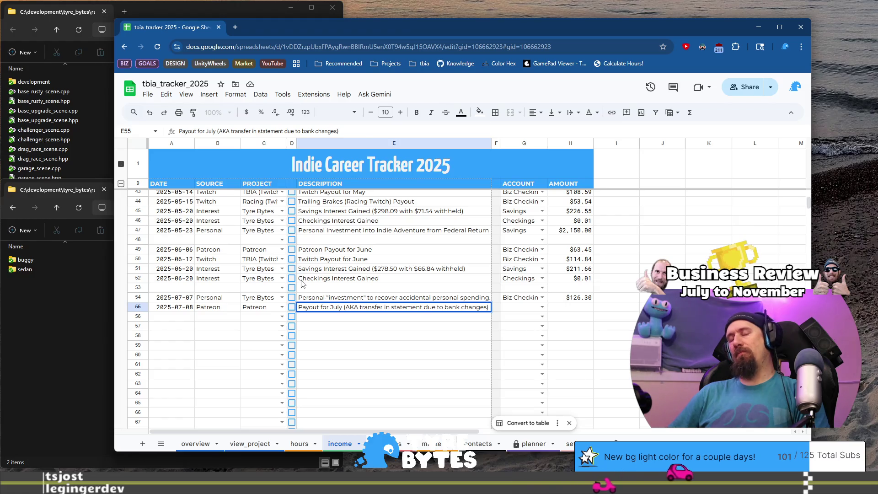
key(Left)
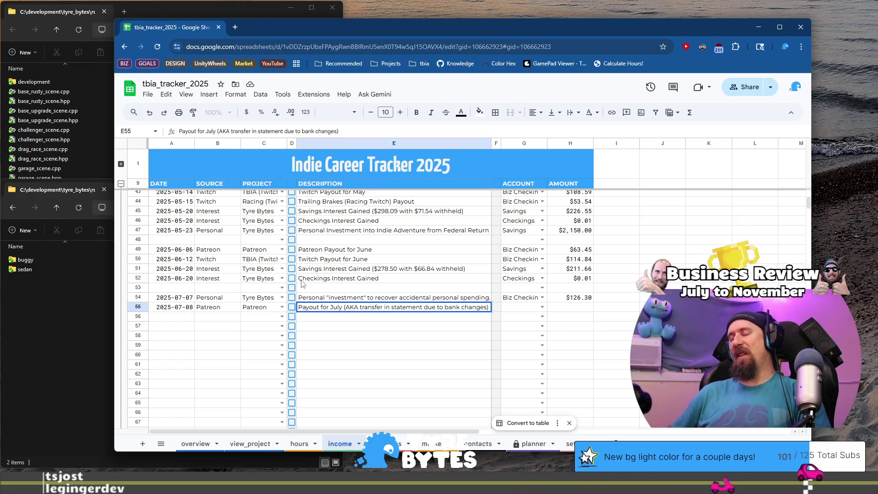
key(ctrl+shift+Left)
key(BackSpace)
key(BackSpace)
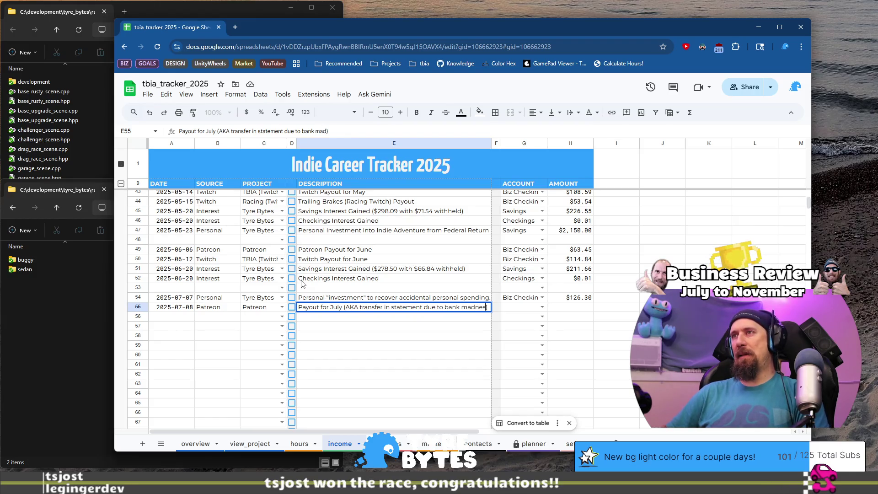
key(Tab)
key(Tab)
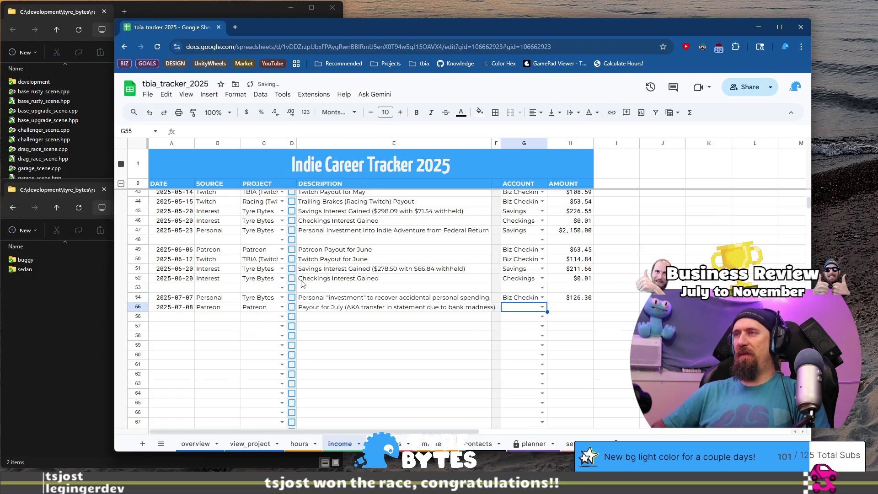
- Record the July Patreon income in row 55 to Biz Checkings with amount 63
text(Bi)
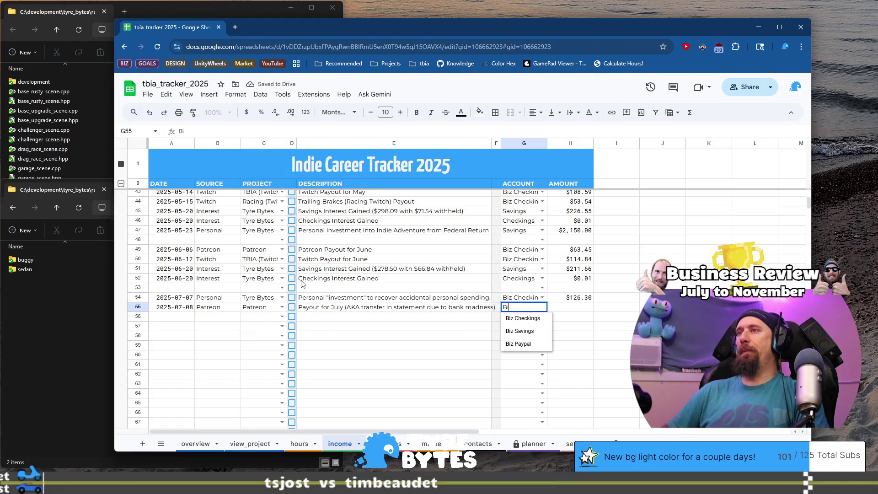
key(Tab)
key(ctrl+Right)
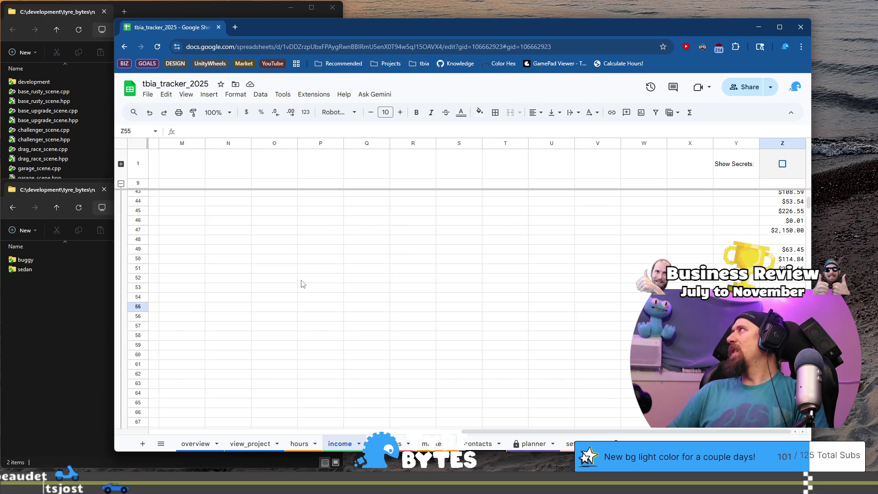
text(63.)
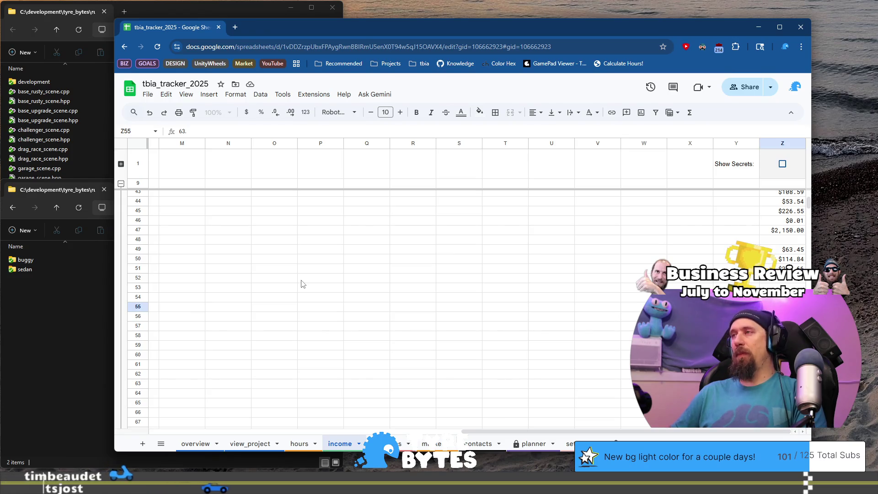
key(Return)
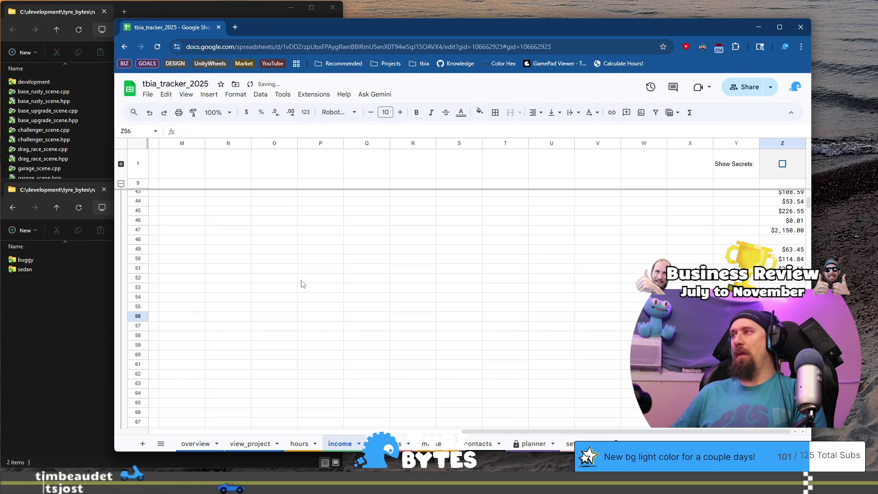
key(Home)
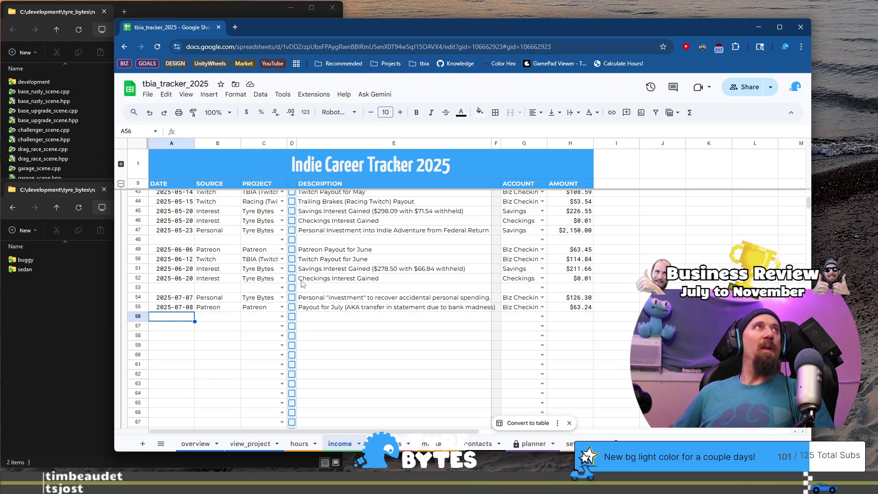
key(Up)
- Copy the 2025-07-08 date into income row 56, then switch to the expenses sheet
key(ctrl+c)
key(Down)
key(ctrl+v)
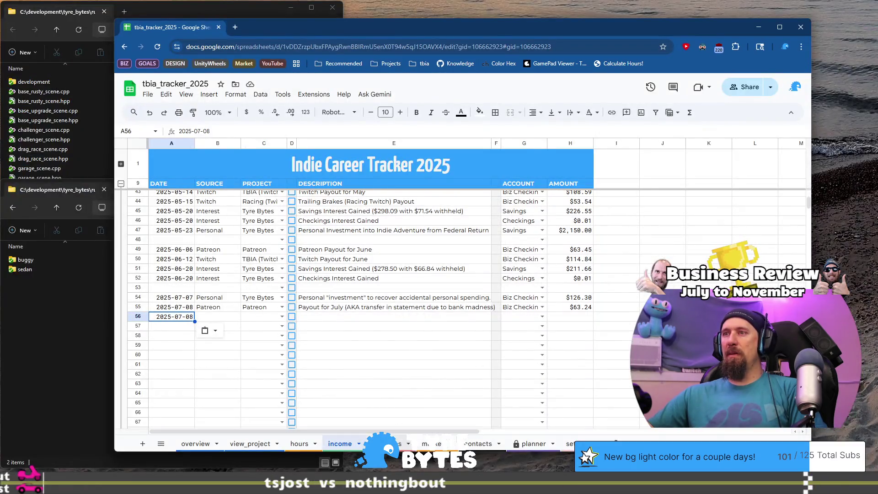
key(ctrl+Page_Down)
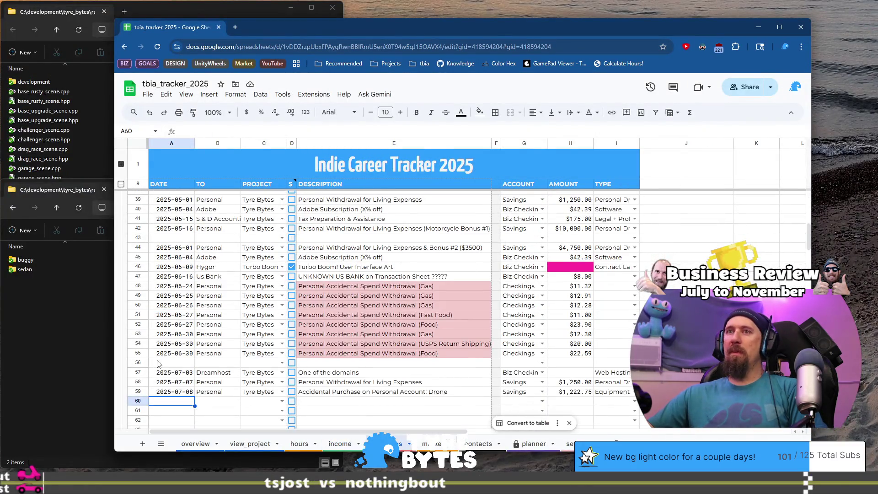
- Paste the date into row 60 and change it to 2025-07-09
scroll(157, 363, down, 3)
key(ctrl+v)
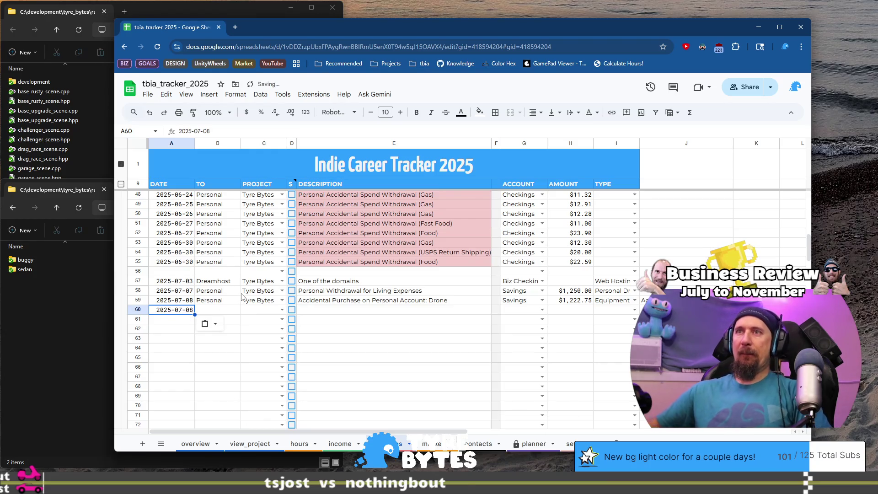
key(Return)
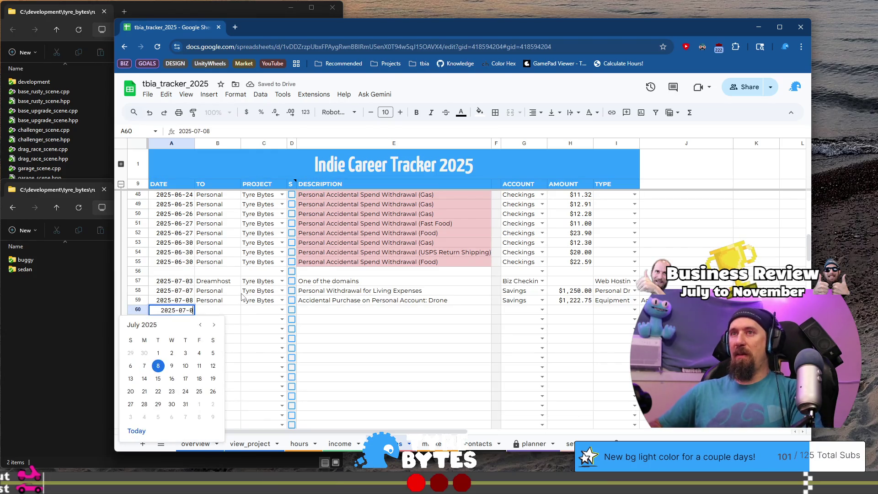
text(9)
key(Return)
key(ctrl+d)
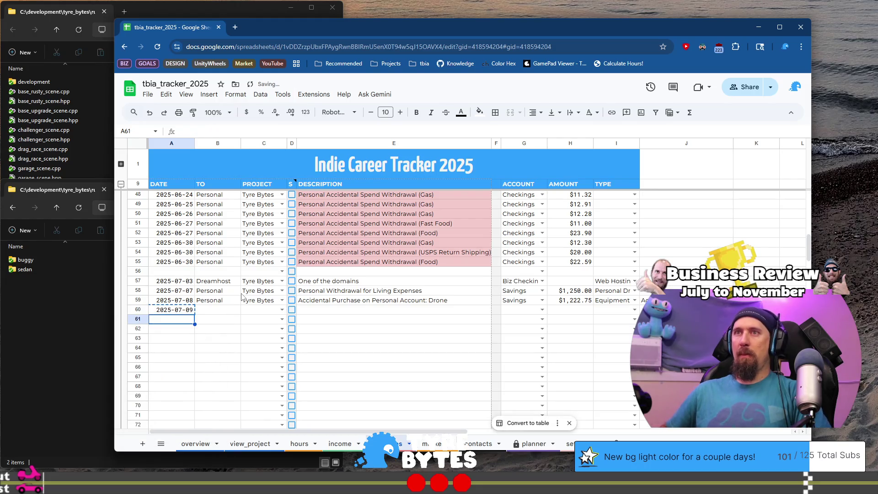
key(Up)
- Set row 60's payee to Adobe, project Tyre Bytes, and description 'Adobe Subscription (X% off)'
key(Tab)
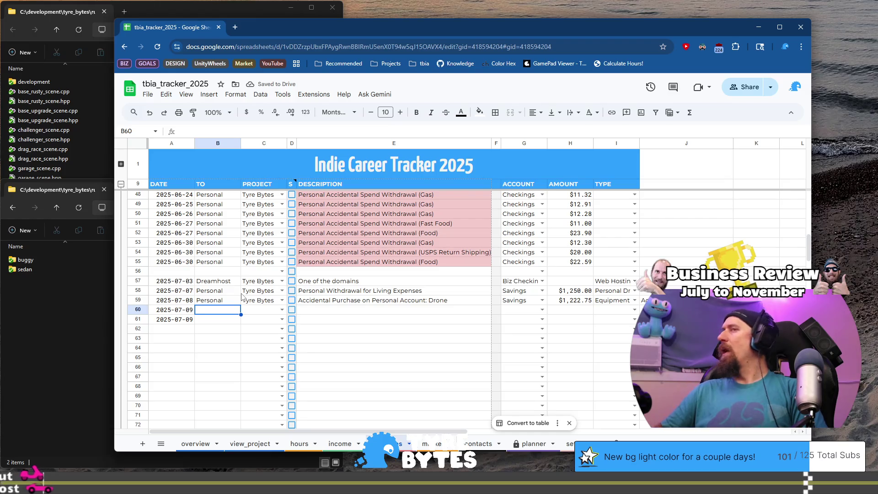
text(Adobe)
key(Tab)
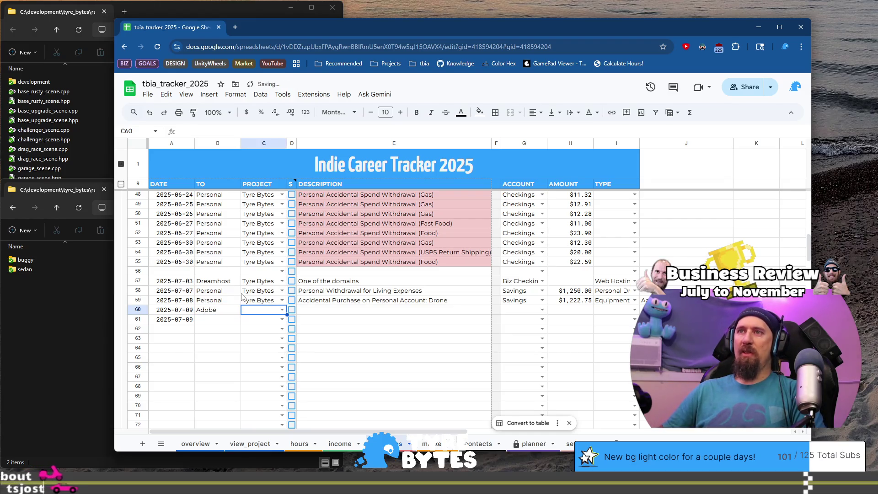
text(Ty)
key(Tab)
key(Tab)
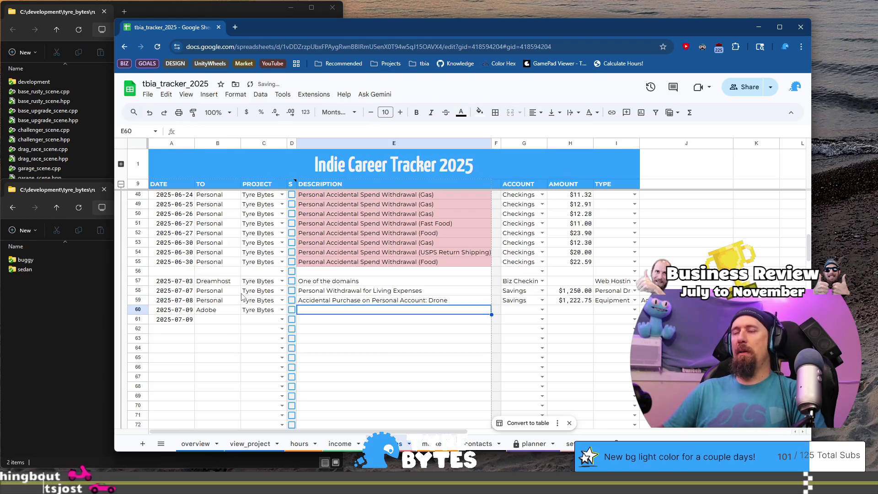
scroll(320, 320, up, 6)
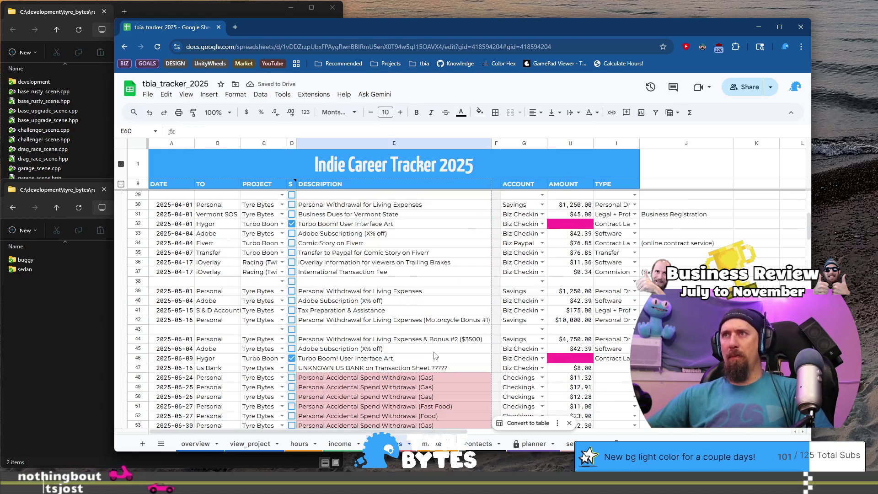
click(396, 349)
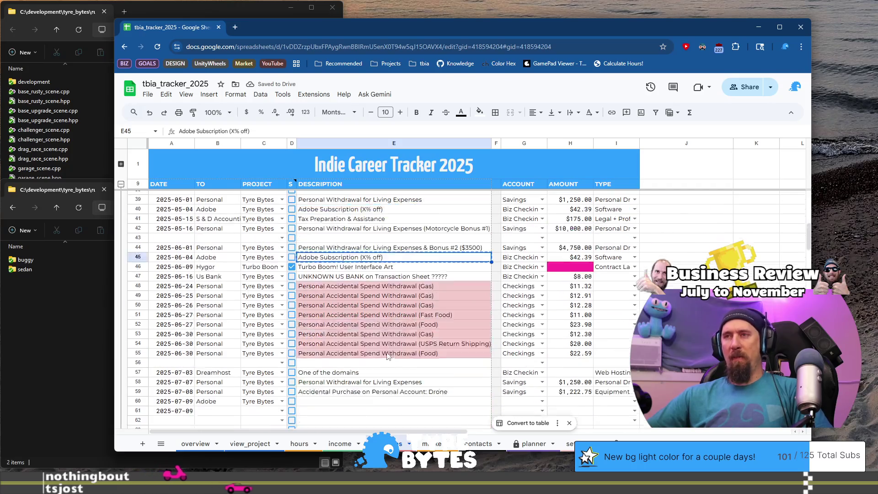
scroll(365, 301, down, 6)
click(356, 313)
key(ctrl+v)
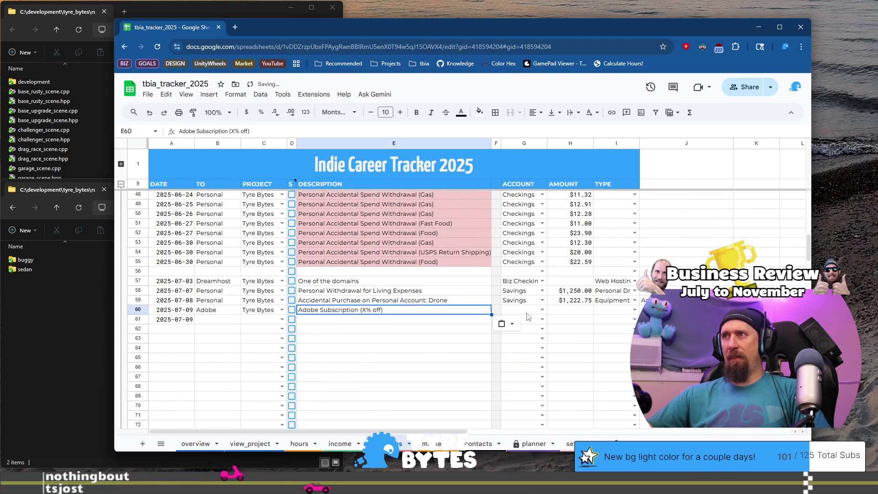
- Set row 60's account to Biz Checking and expense type to Software
click(526, 312)
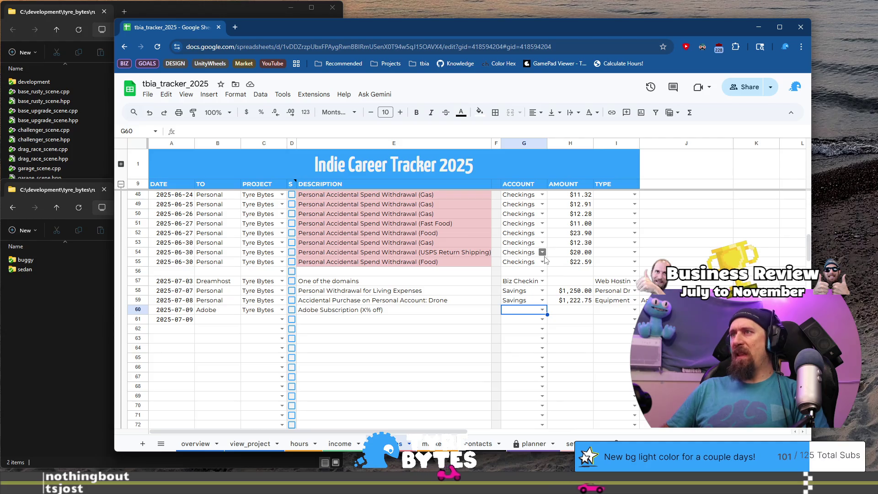
text(b)
key(Tab)
key(Tab)
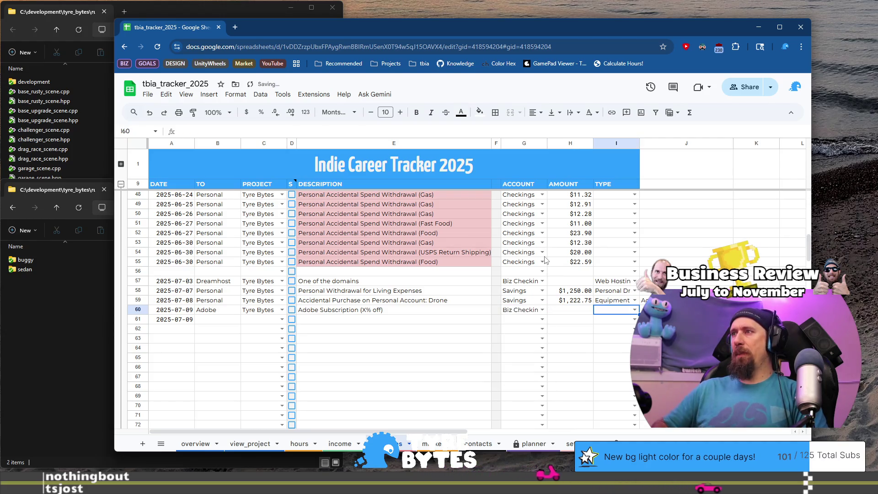
text(so)
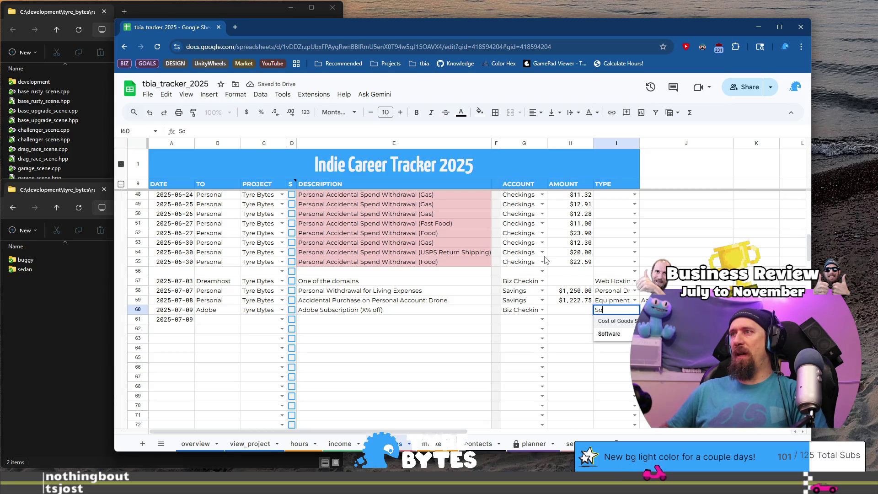
key(Return)
scroll(545, 260, up, 3)
scroll(583, 329, down, 2)
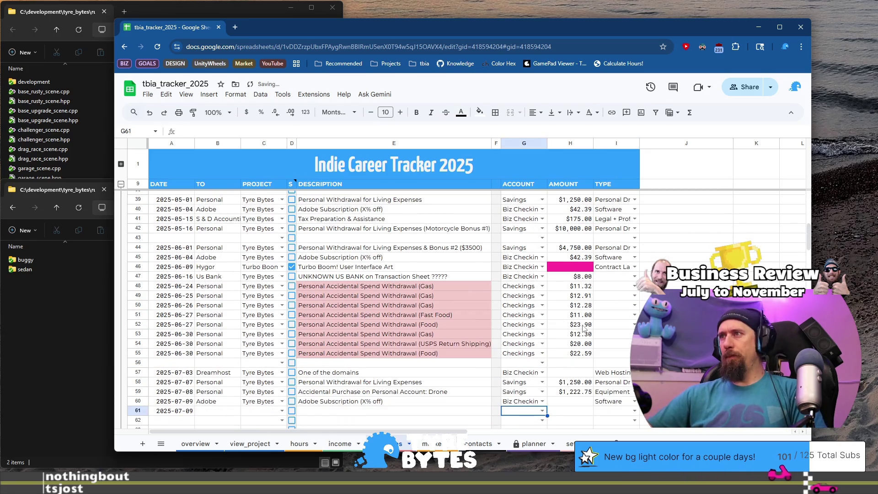
key(Up)
key(End)
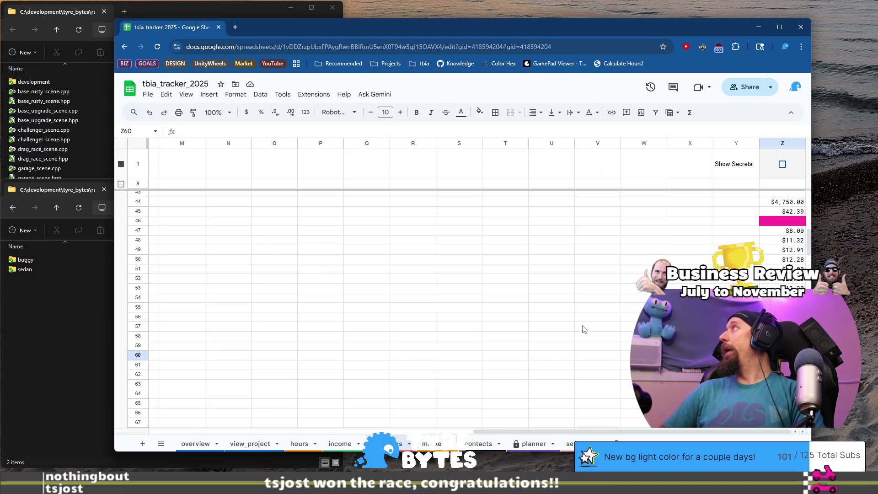
- Finish Adobe's amount as 42.39 and start row 61 with payee Dreamhost and project Tyre Bytes
text(42.)
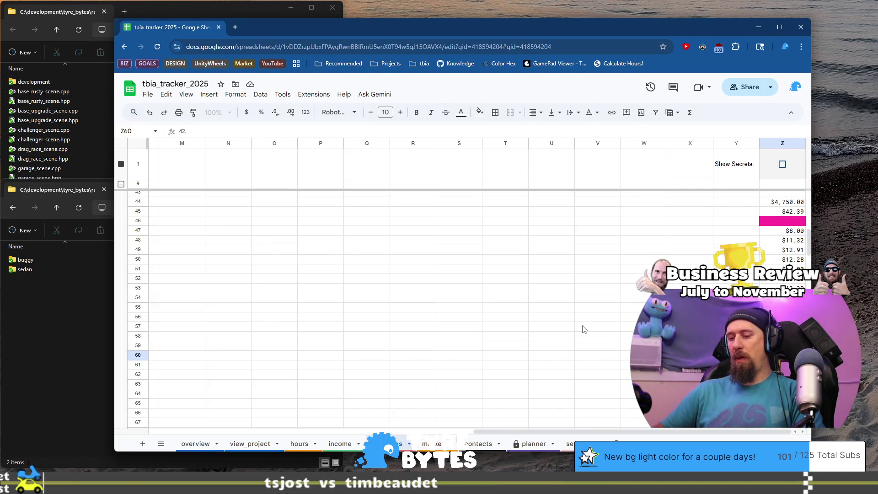
key(Home)
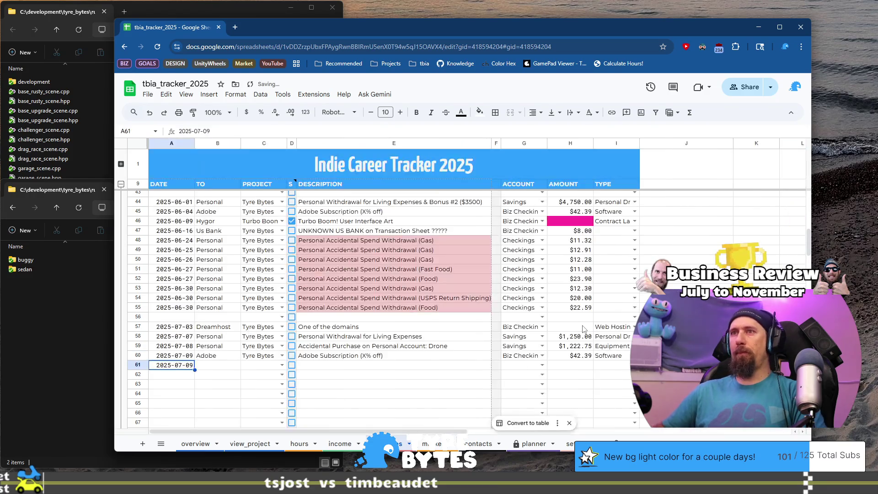
key(Tab)
text(Dreamhost)
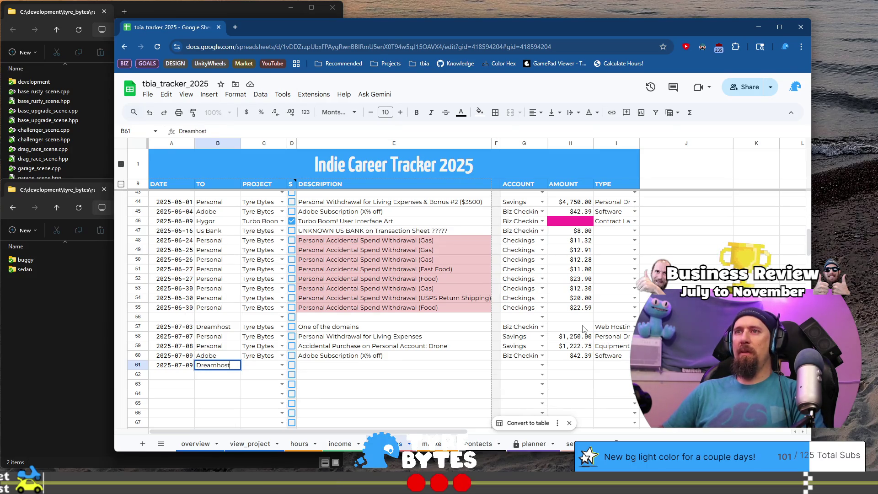
key(Tab)
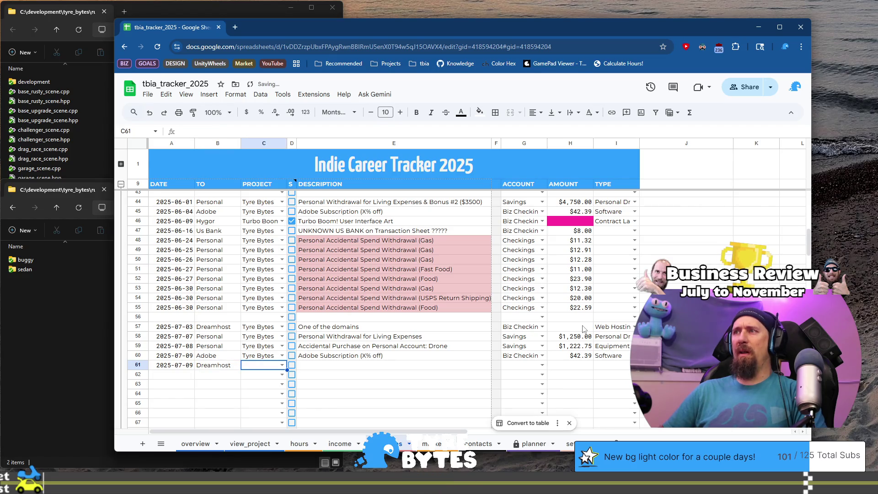
text(T)
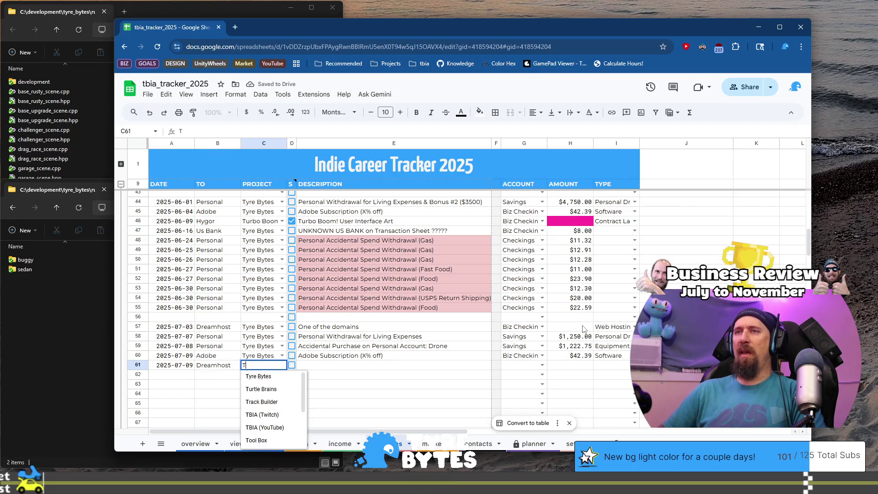
key(Tab)
key(Tab)
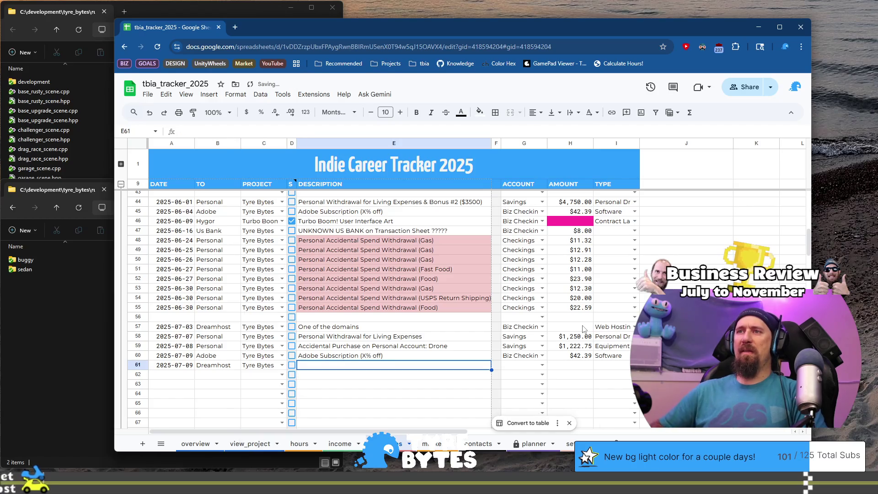
- Describe row 61 as 'Another of the domains' with account Biz Checkings
text(Anoth)
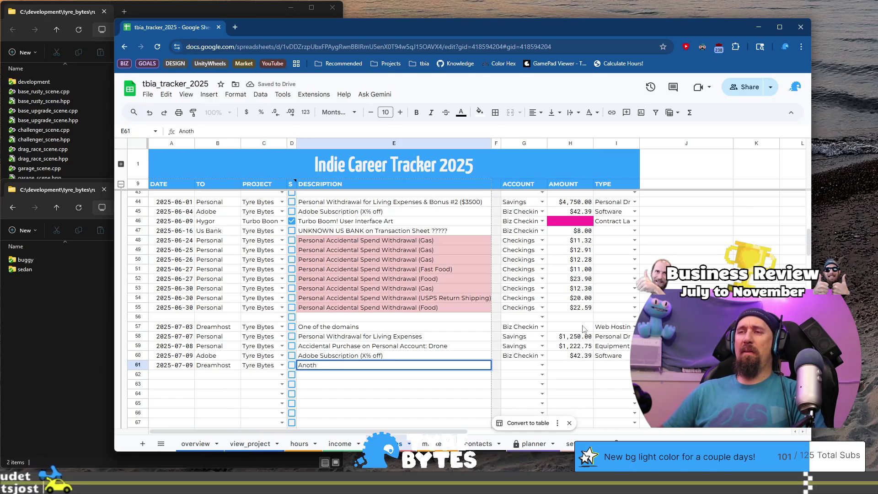
text(er of the domains)
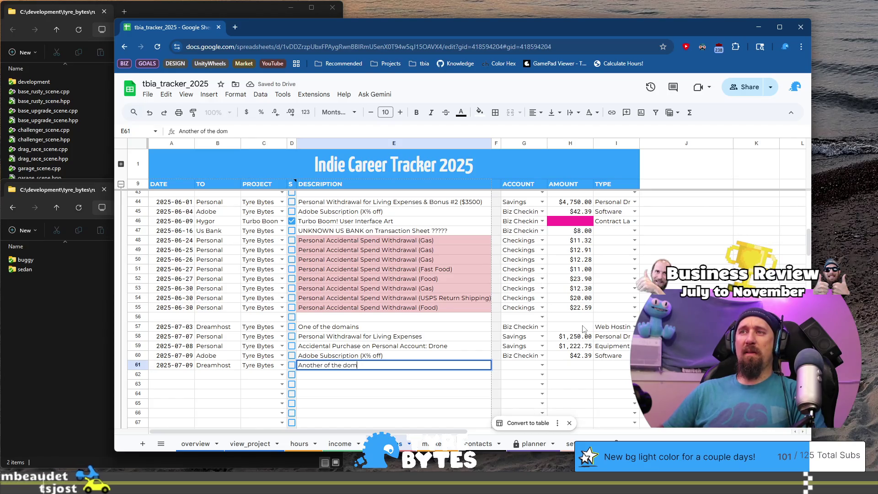
key(Tab)
key(Tab)
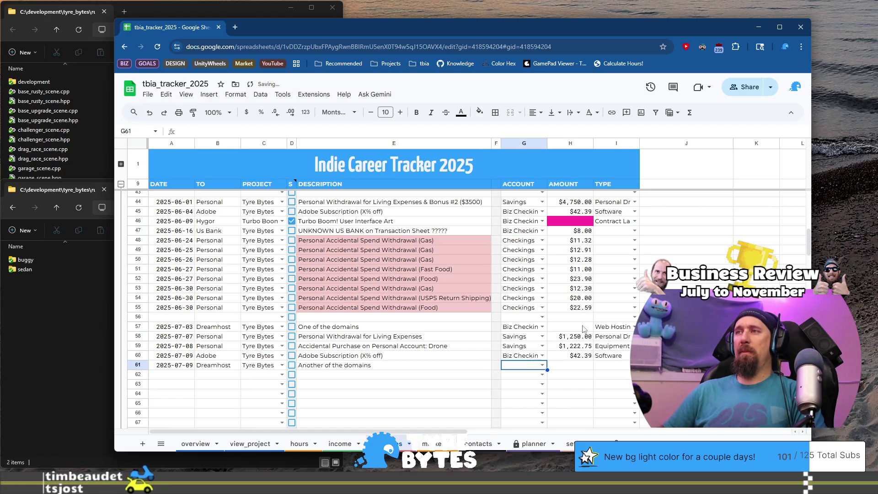
text(Bi)
key(Tab)
key(ctrl+Right)
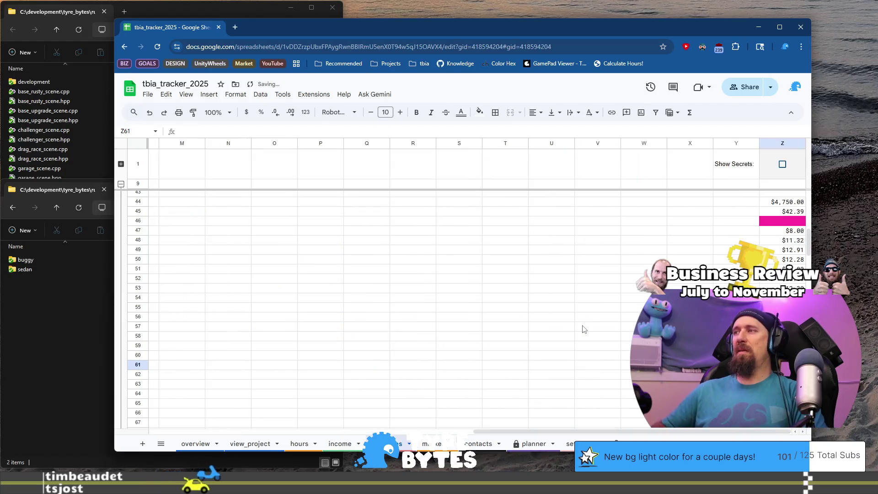
- Copy the H56 amount formula into H57 so row 57 shows $12.95
key(Up)
key(Up)
key(Up)
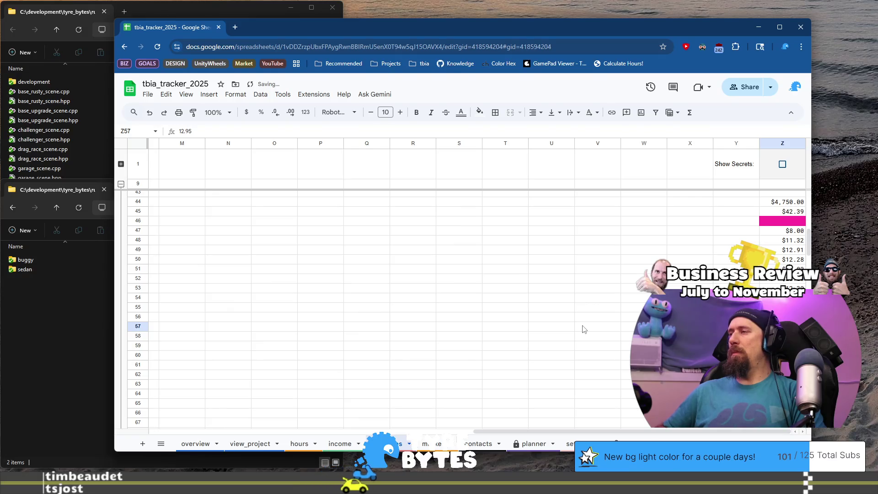
key(Home)
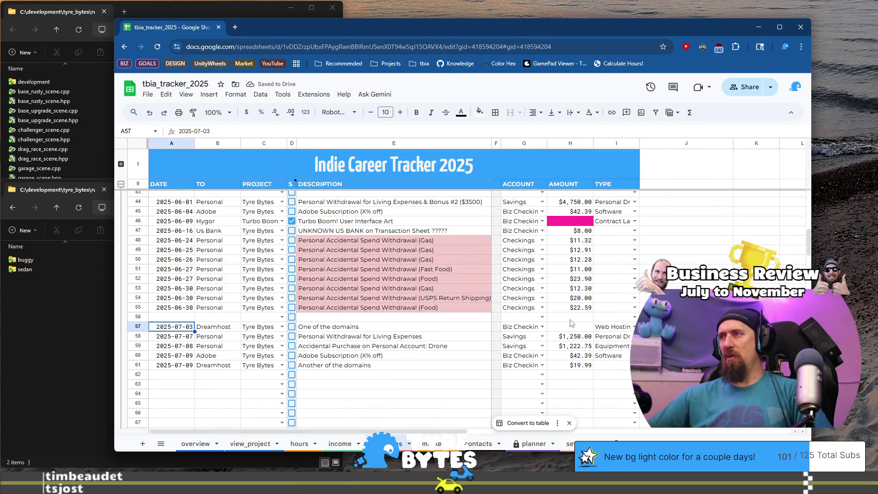
click(571, 317)
key(ctrl+c)
key(Down)
key(ctrl+v)
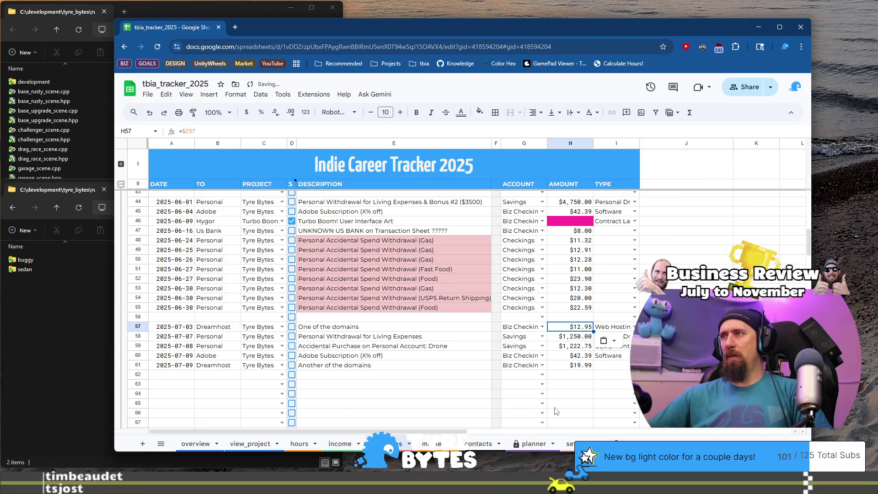
click(172, 377)
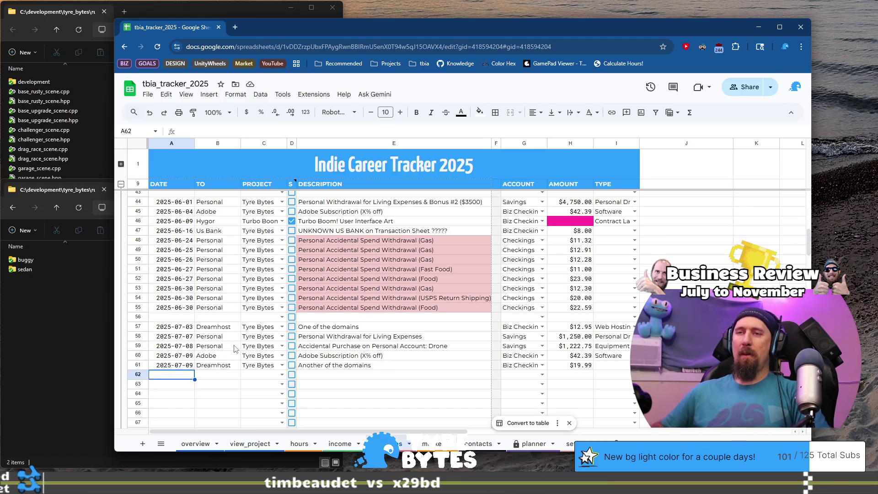
- Start expense row 62 with date 2025-07-09, payee Paypal and project Tyre Bytes
key(Up)
key(ctrl+c)
key(Down)
key(ctrl+v)
key(Tab)
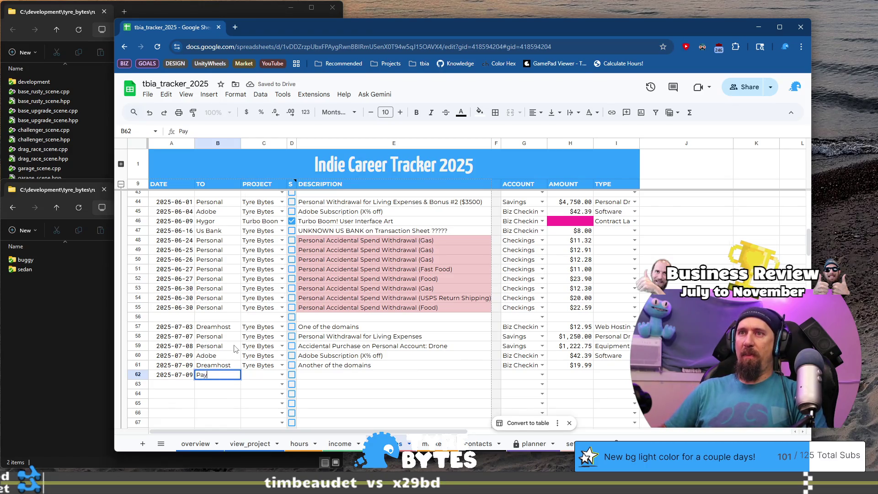
text(pal)
key(Tab)
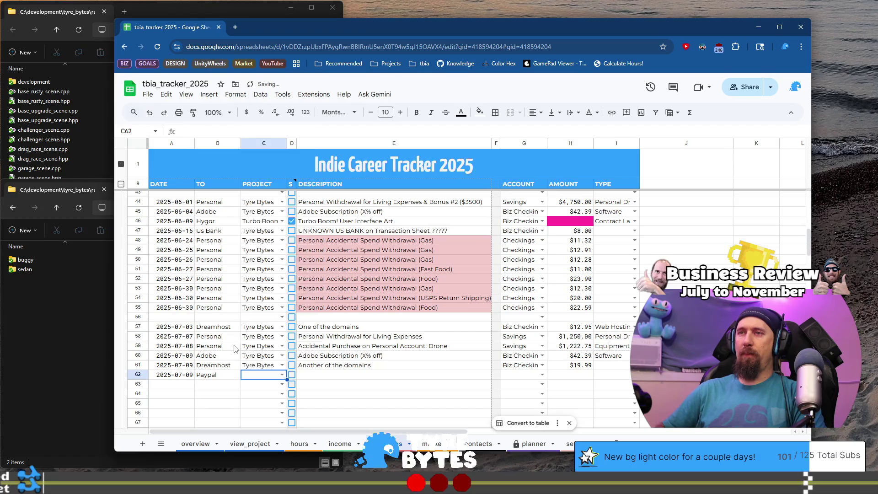
text(Ty)
key(Tab)
key(Tab)
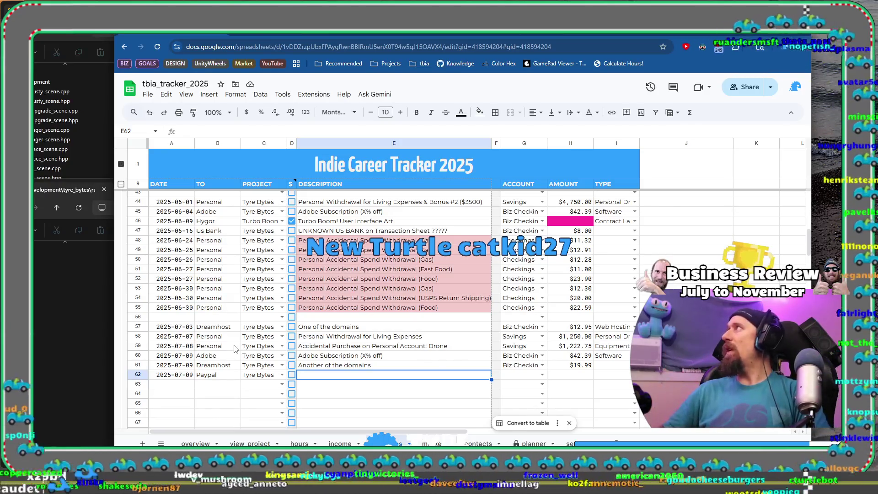
- Describe row 62 as 'Paypal "prove your account" transfer.', Biz Checkings, type Transfer, then go to income
text(Paypal )
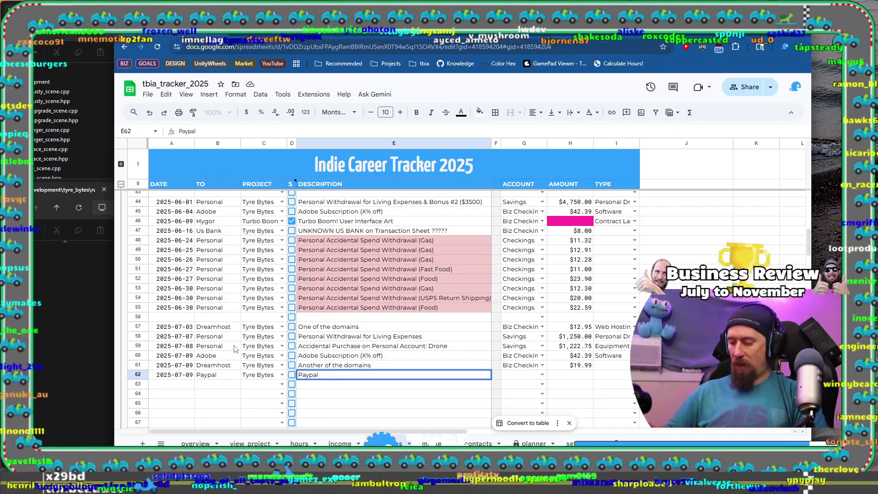
text("prove y)
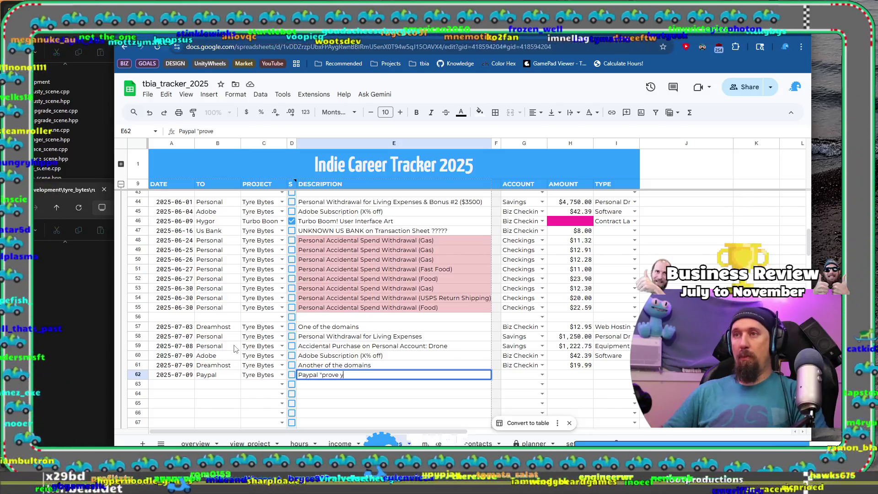
text(our account")
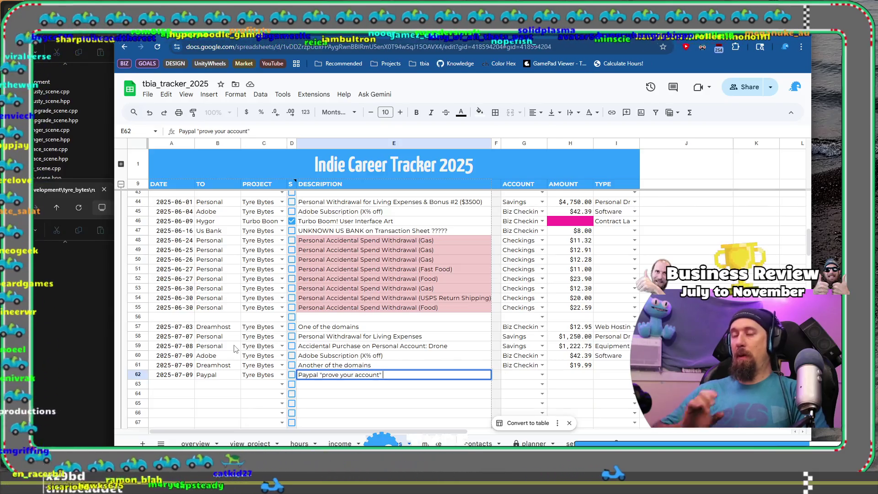
text( trans)
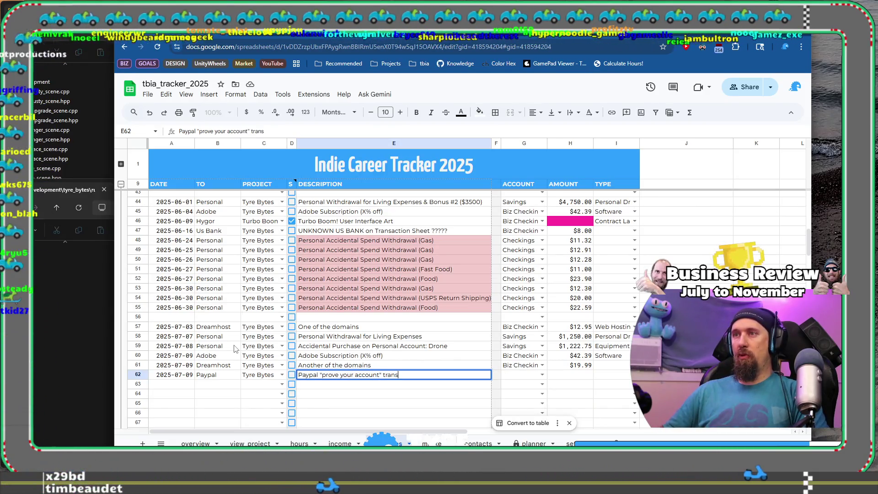
text(fer)
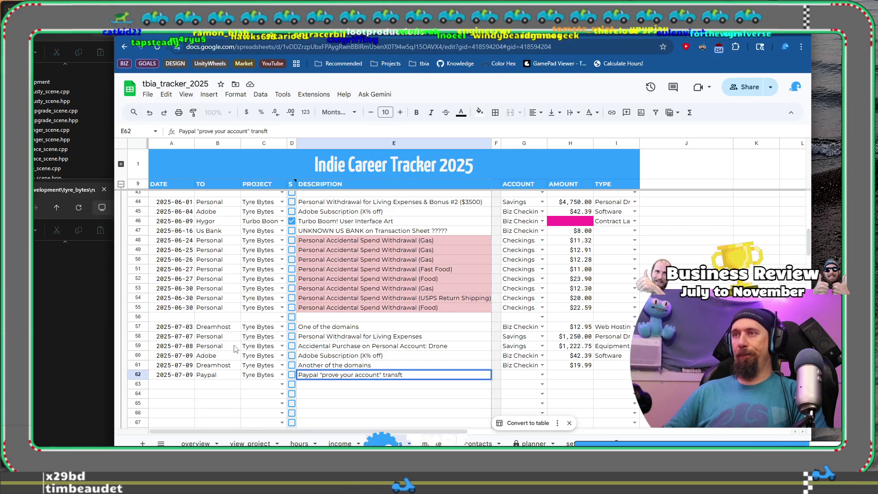
text(.)
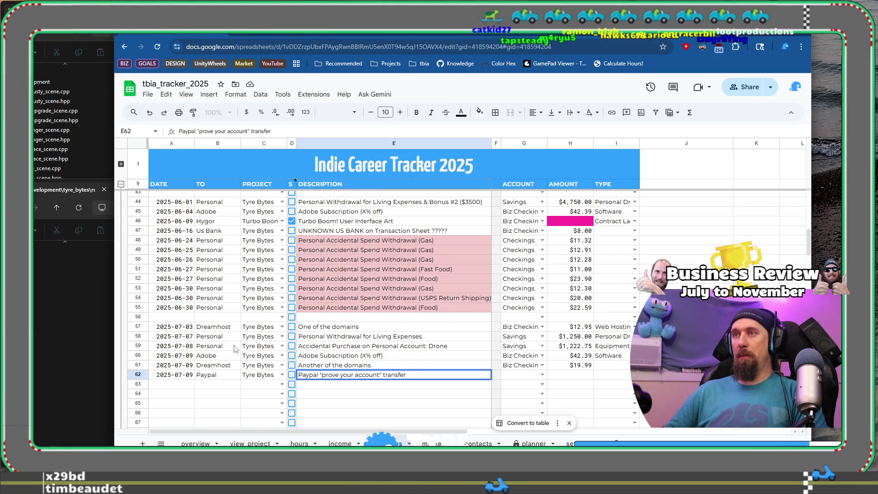
key(Tab)
key(Tab)
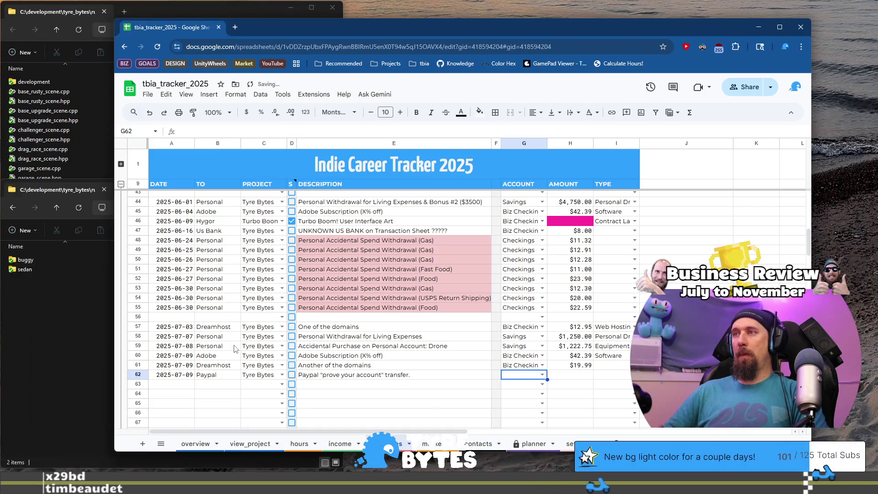
text(Bi)
key(Down)
key(Down)
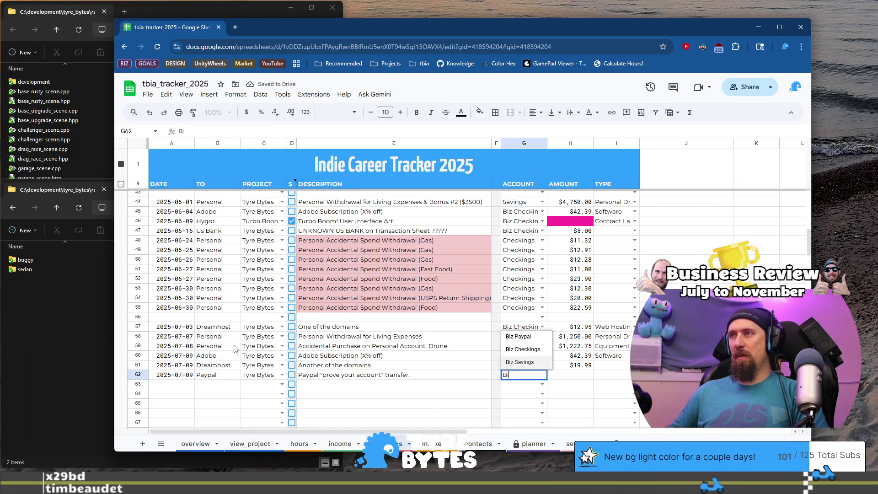
key(Up)
key(Tab)
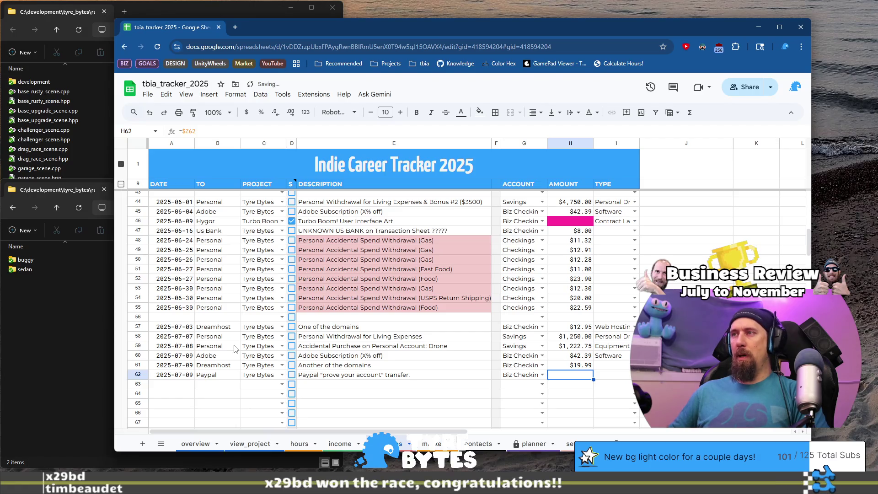
key(Tab)
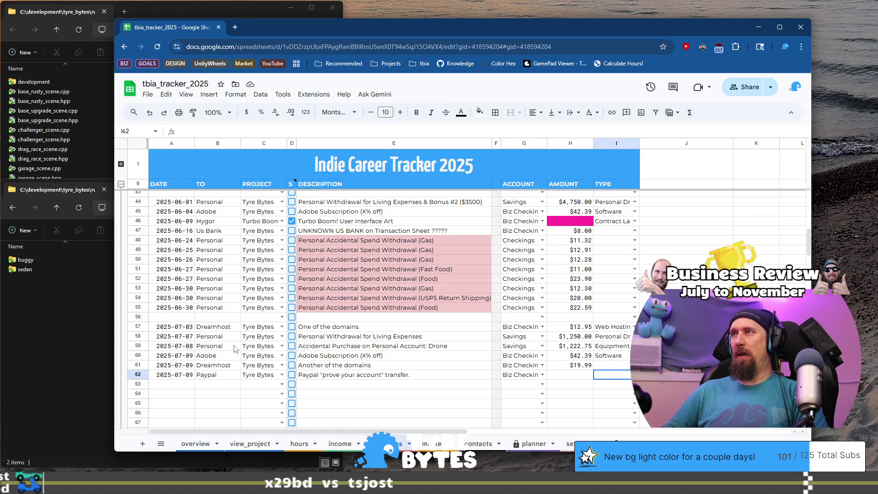
text(T)
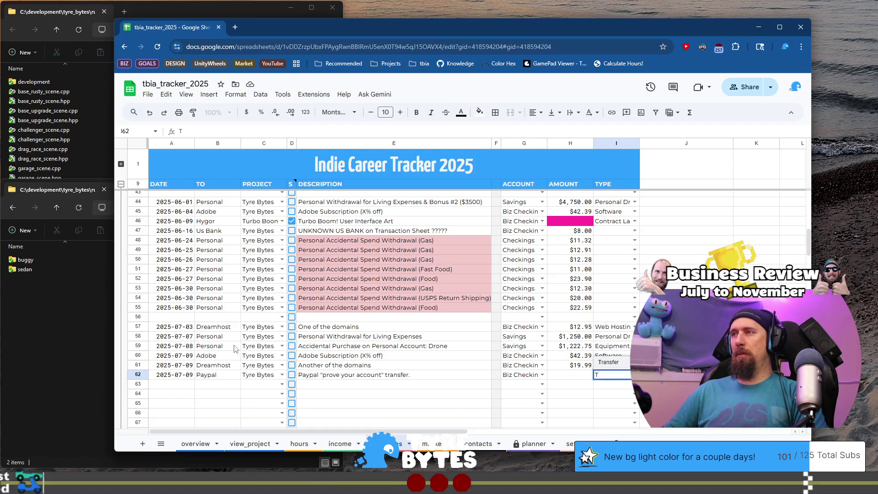
key(Return)
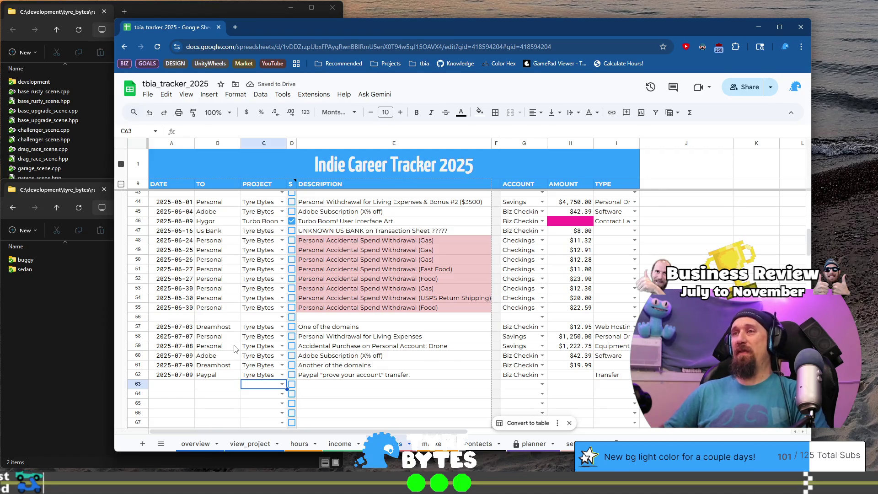
key(Up)
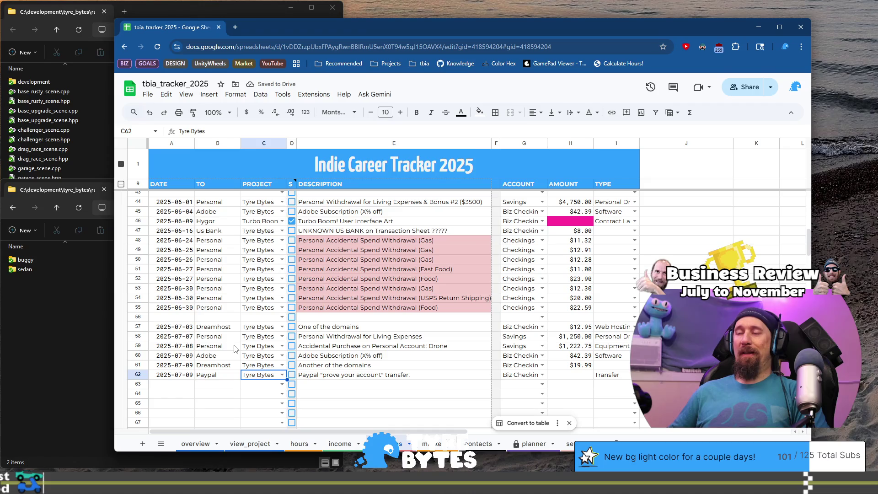
key(ctrl+shift+Page_Up)
text(2025-07-08)
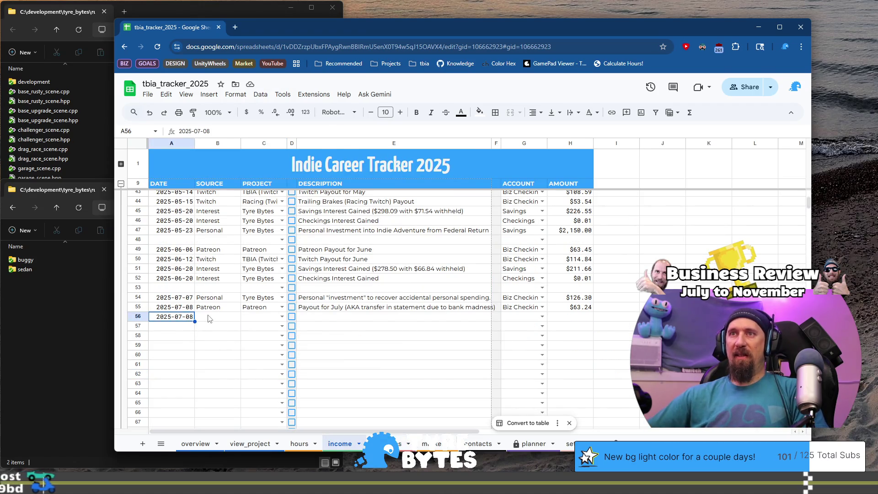
- Enter Paypal as source and Tyre Bytes as project in income row 56, starting its transfer description
key(Tab)
text(Paypal)
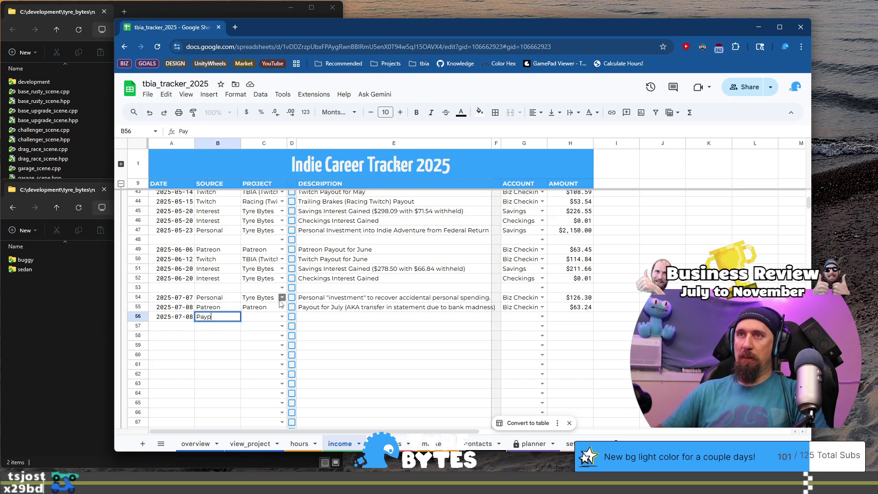
key(Tab)
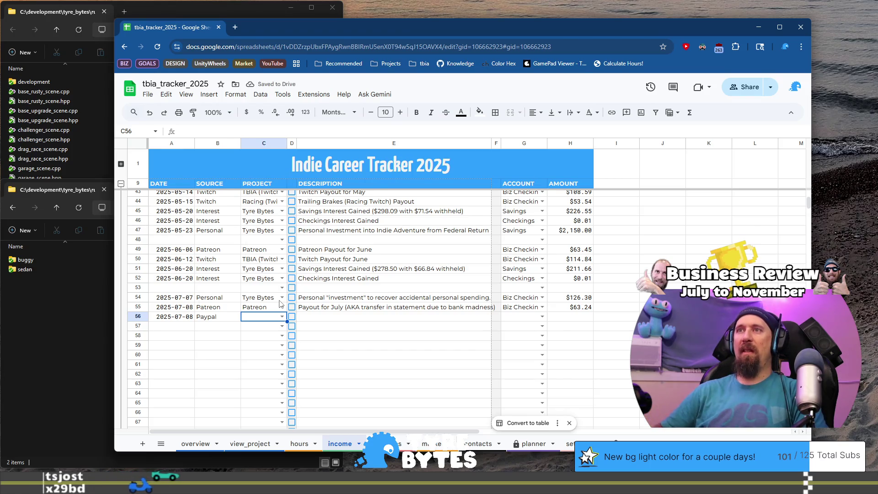
text(Ty)
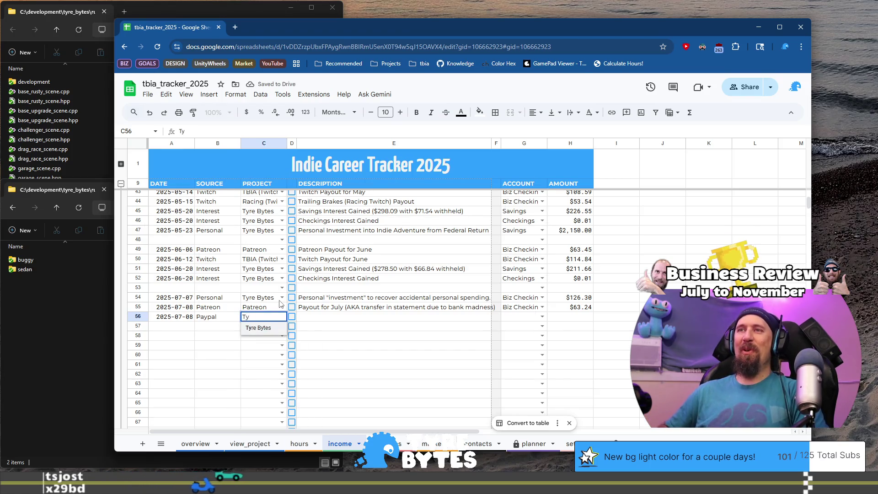
key(Tab)
key(Tab)
text(Paypa)
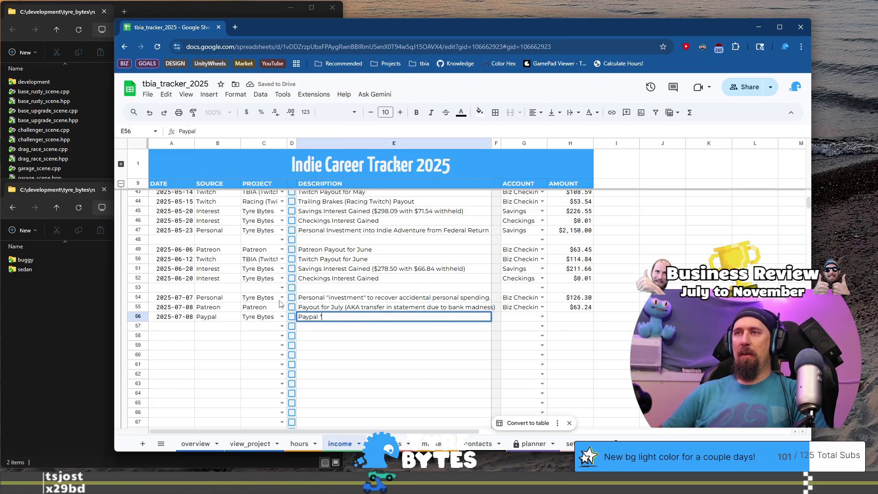
text(e your a)
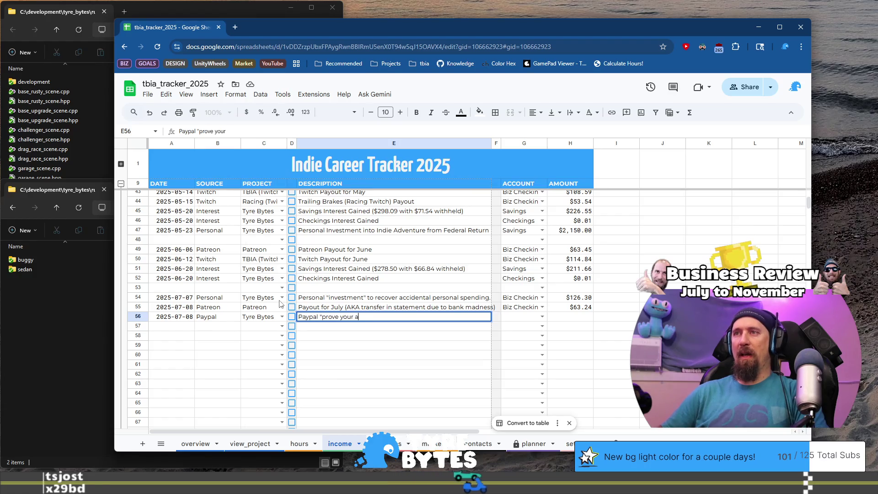
text(ng")
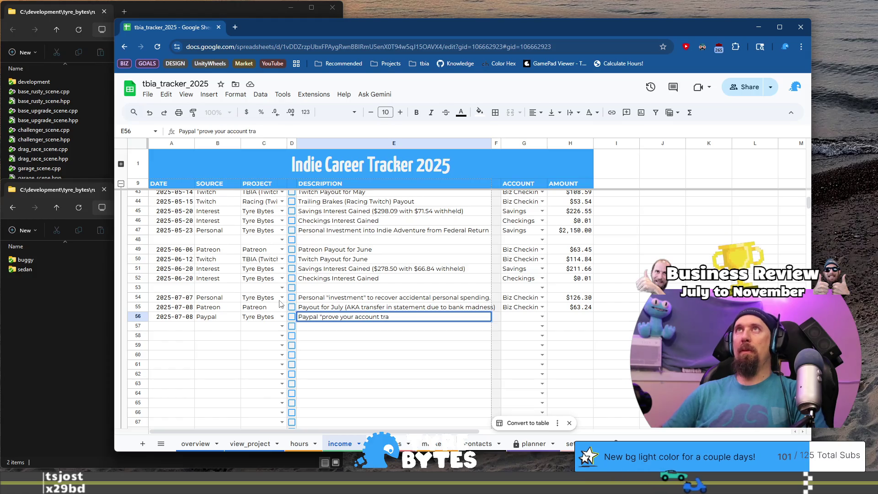
text(answ)
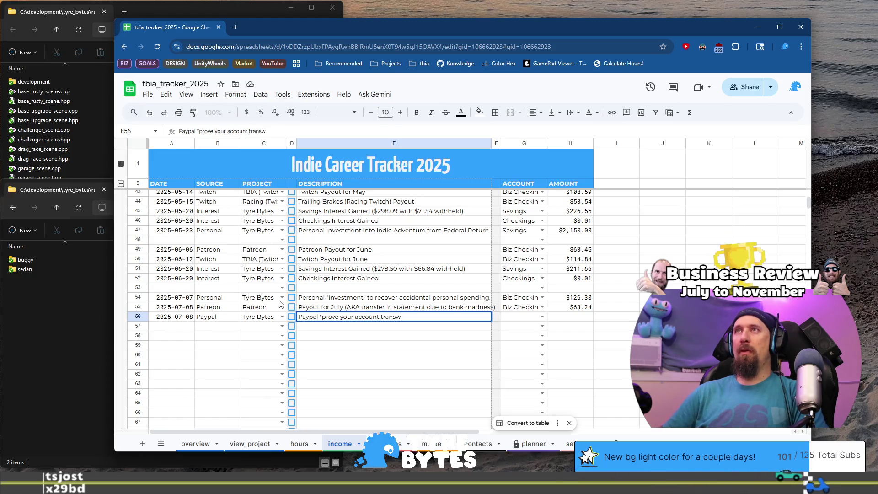
key(BackSpace)
text(fer")
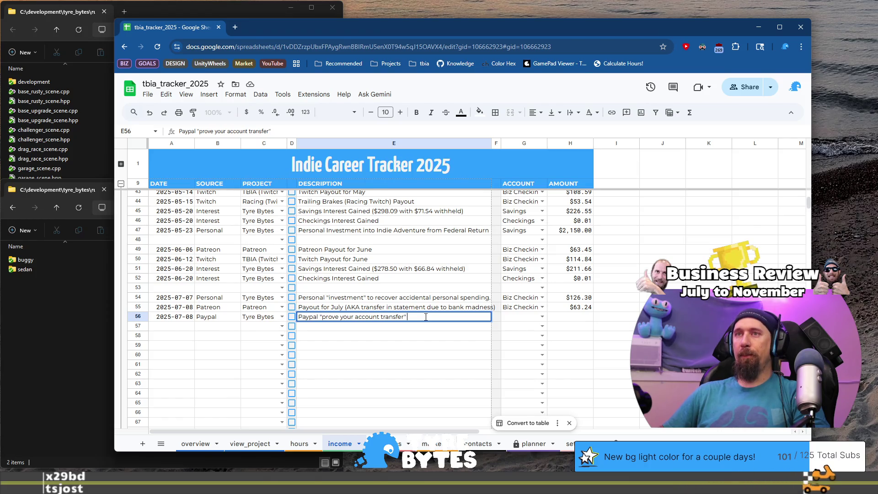
- Replace E56 with the expenses' Paypal description, edited to end 'transfer back to'
key(Return)
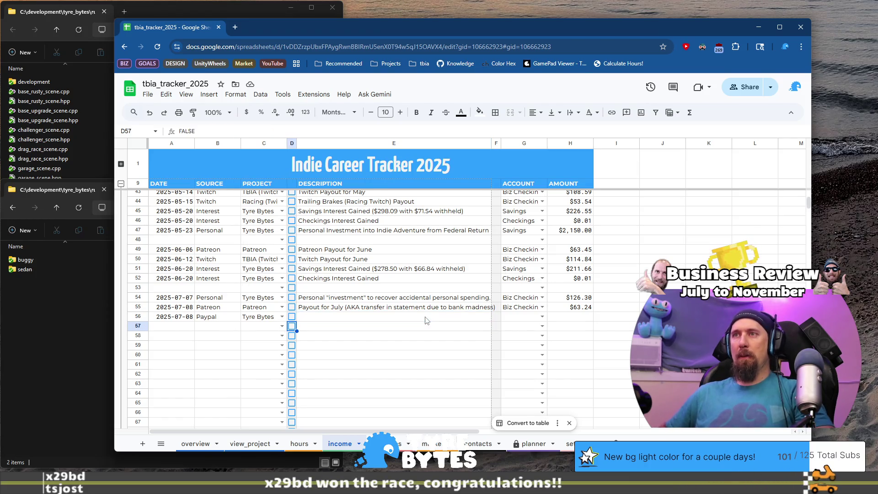
key(ctrl+z)
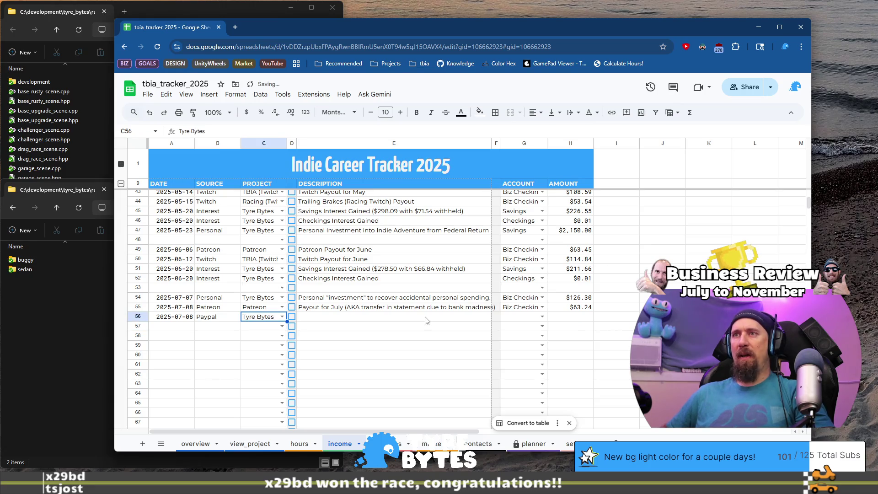
click(425, 320)
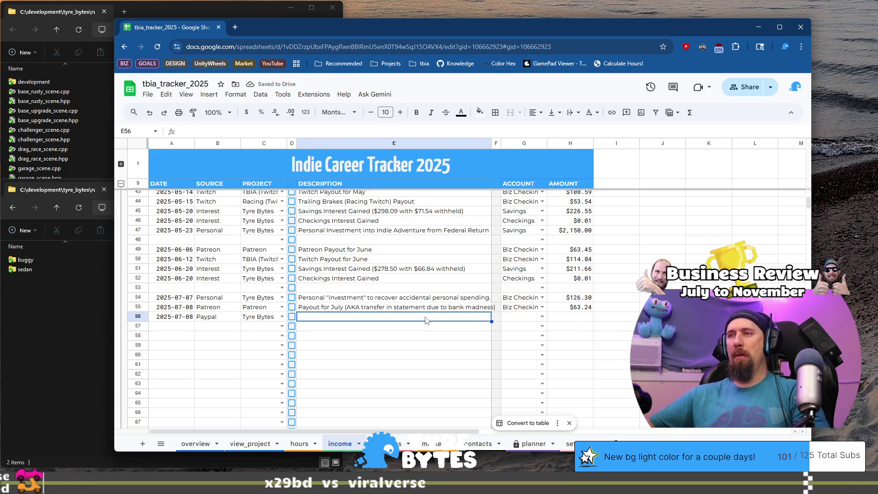
click(386, 443)
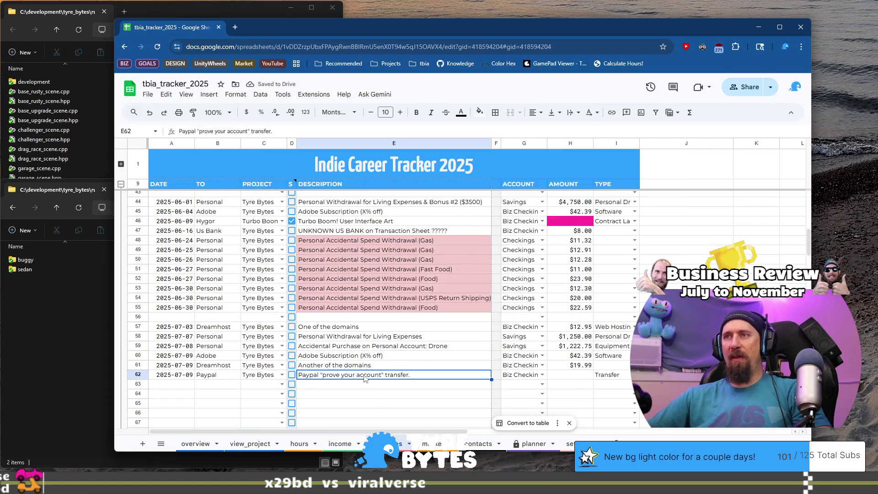
click(344, 443)
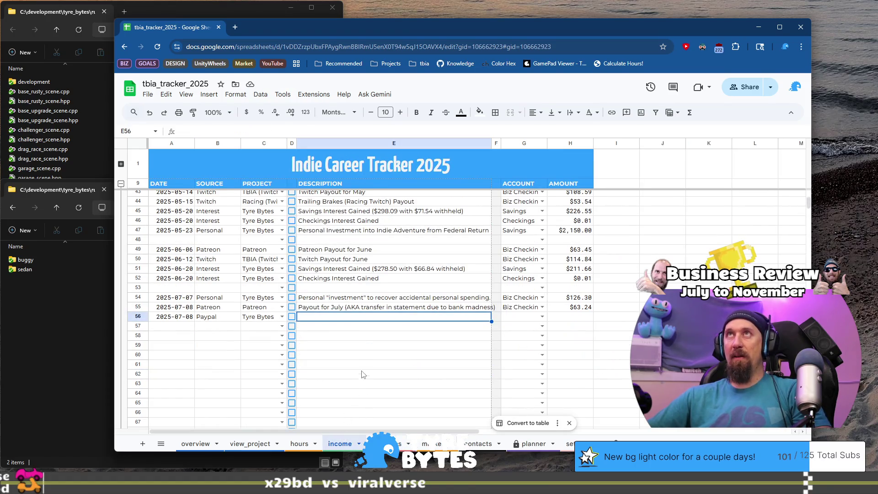
text(Paypal "prove your account" transfer.)
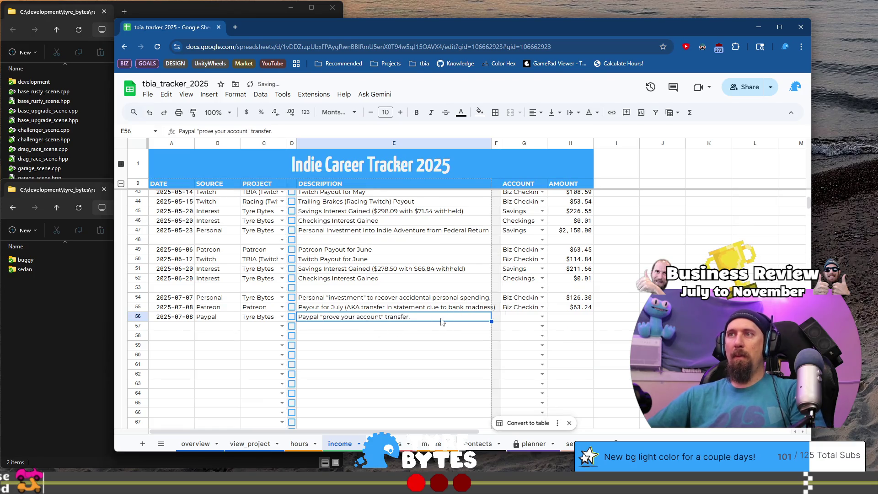
double_click(441, 318)
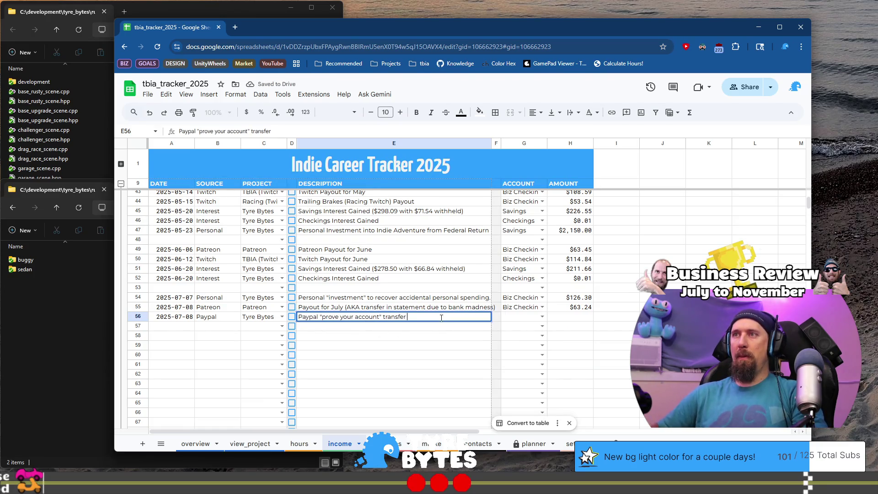
text(back to.)
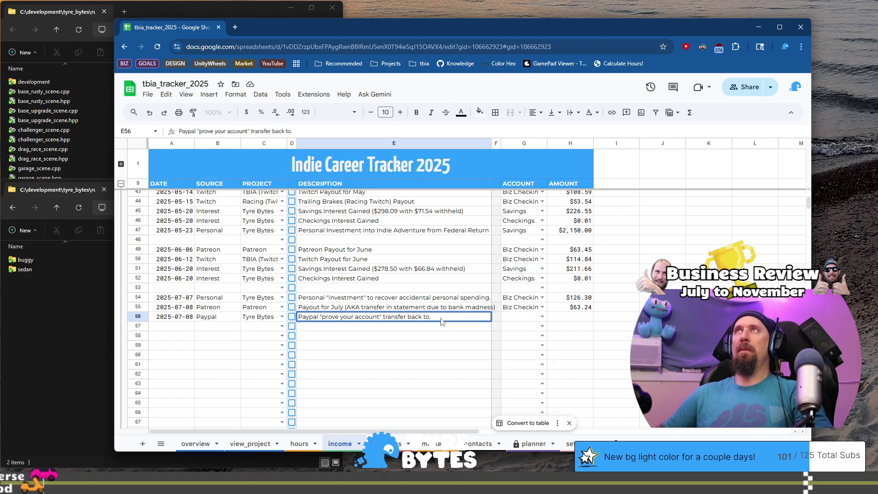
key(Return)
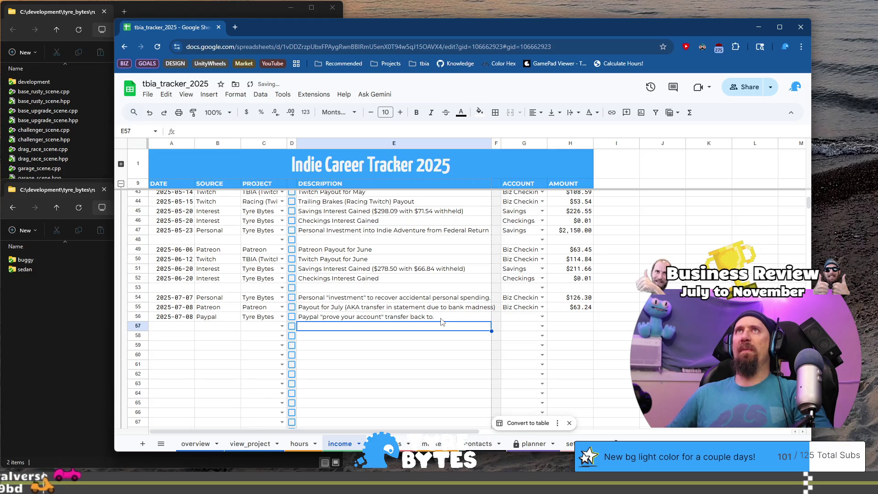
- Copy the E56 description and the A56:C56 date, source and project down into row 57
key(Up)
key(ctrl+c)
key(Down)
key(ctrl+v)
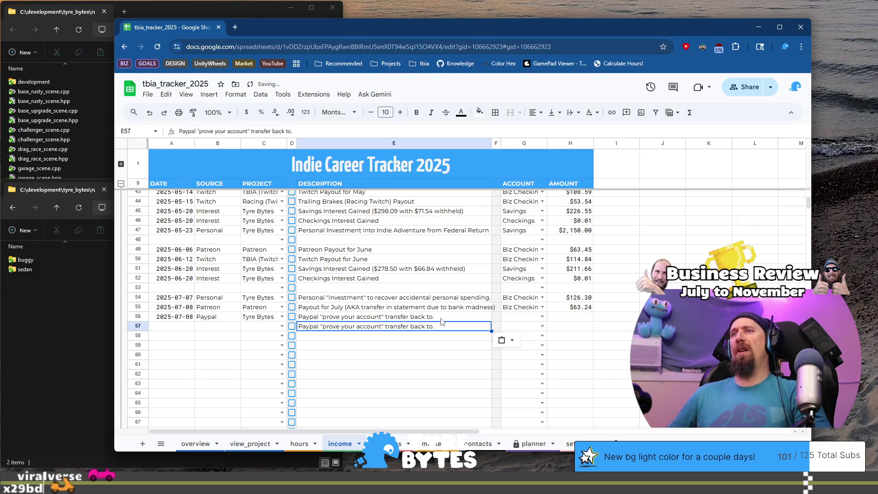
key(Home)
key(Up)
key(shift+Right)
key(shift+Right)
key(ctrl+c)
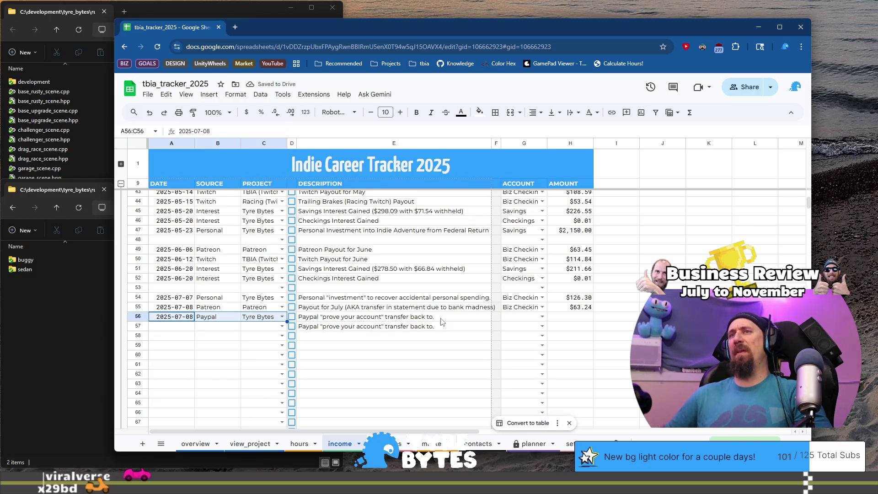
key(Down)
key(ctrl+v)
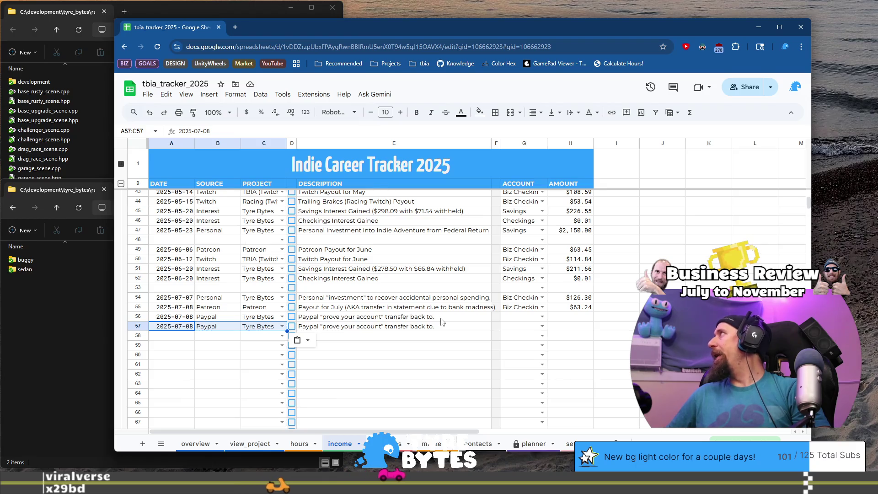
key(Left)
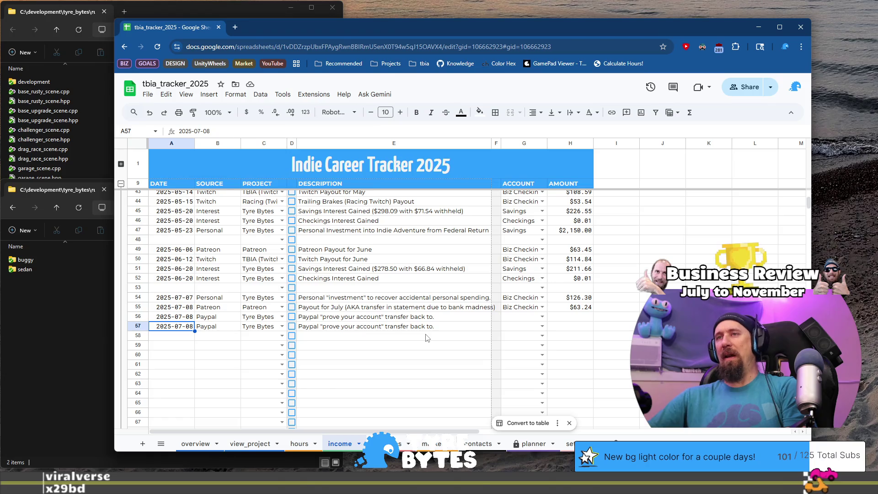
- Undo the stray text and paste accidentally entered in row 58
click(427, 328)
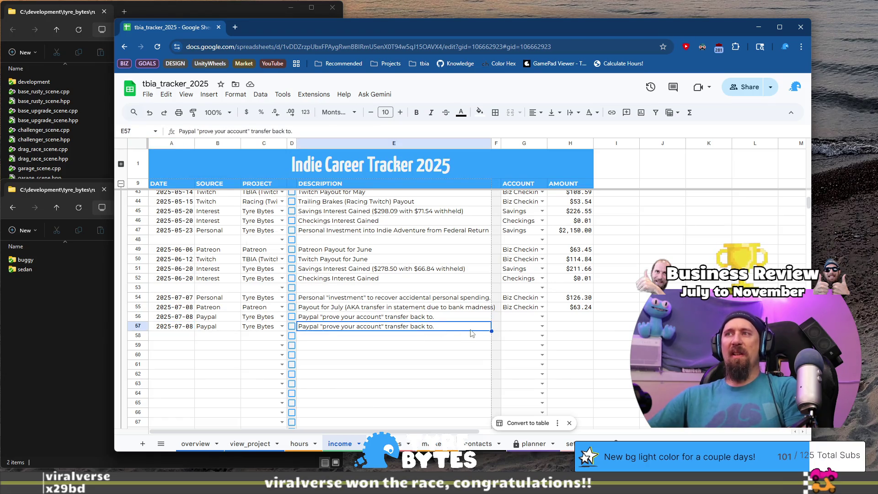
click(421, 346)
key(Up)
text(slafajs)
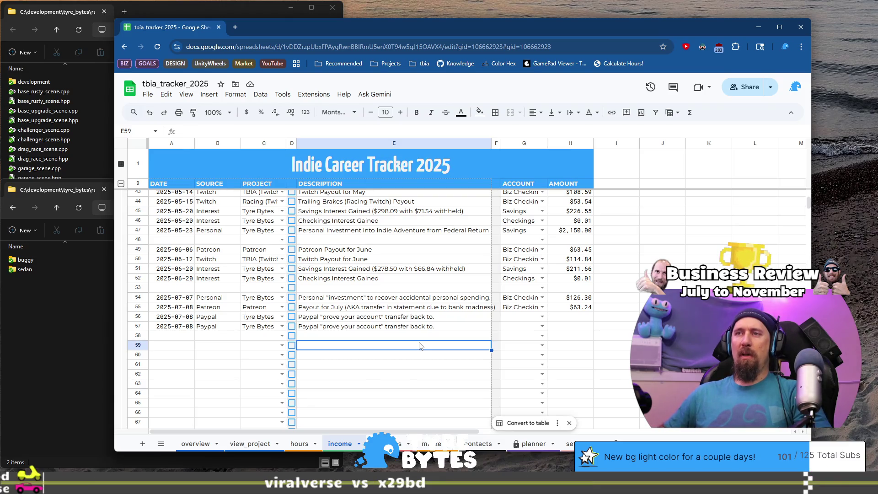
key(ctrl+v)
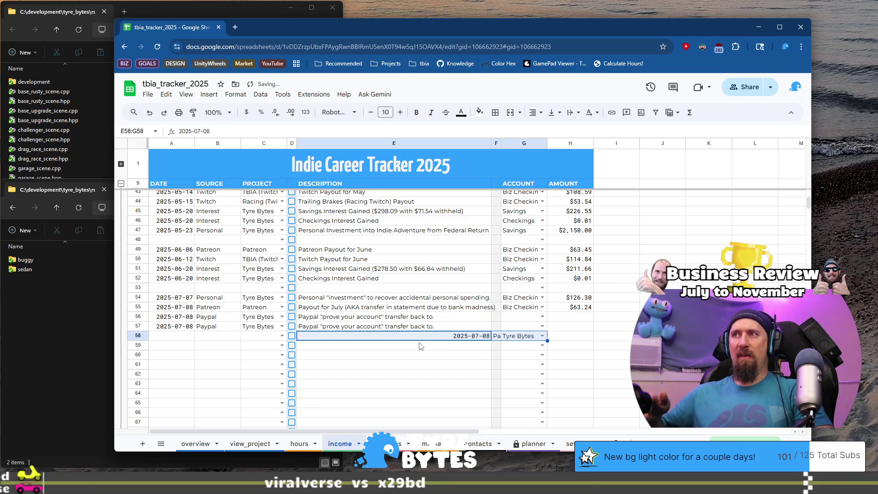
key(ctrl+z)
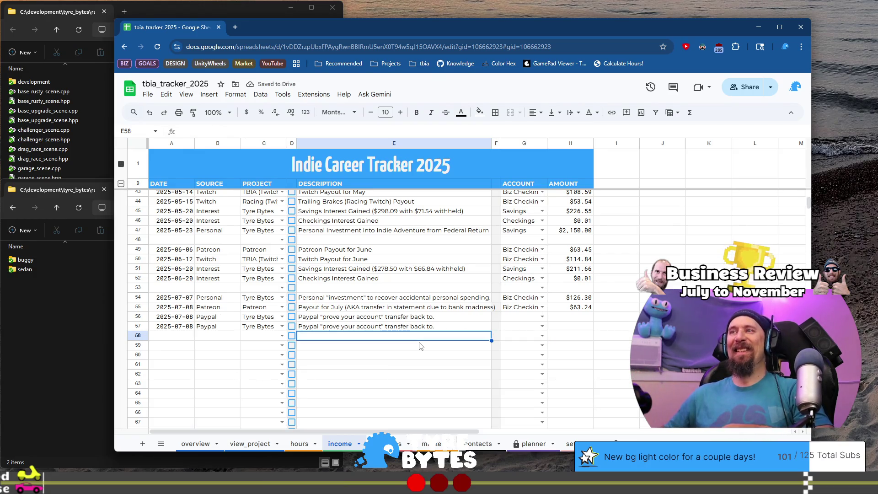
- Copy Biz Checkings from G55 into the account cells G56:G57
key(Up)
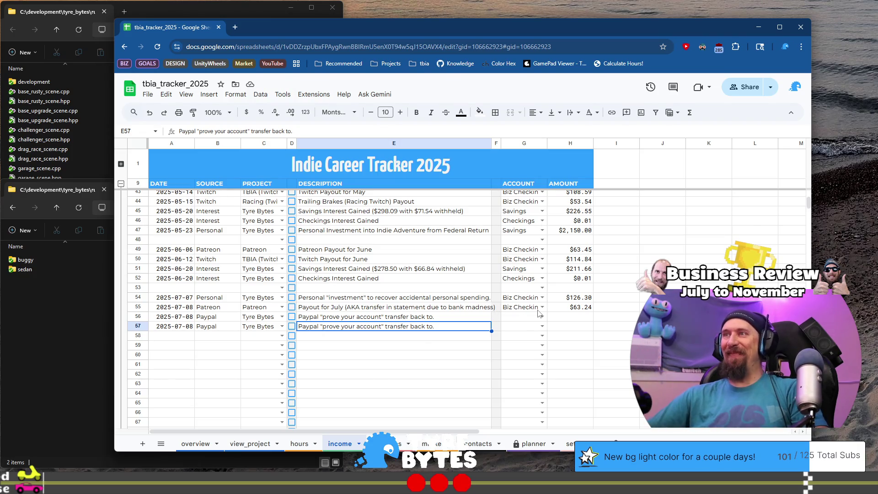
click(538, 307)
key(ctrl+c)
key(Down)
key(ctrl+v)
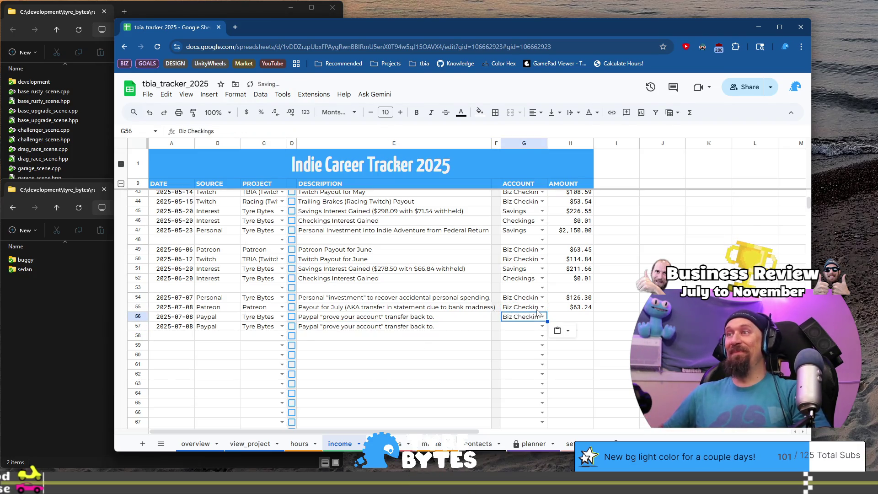
key(Down)
key(ctrl+v)
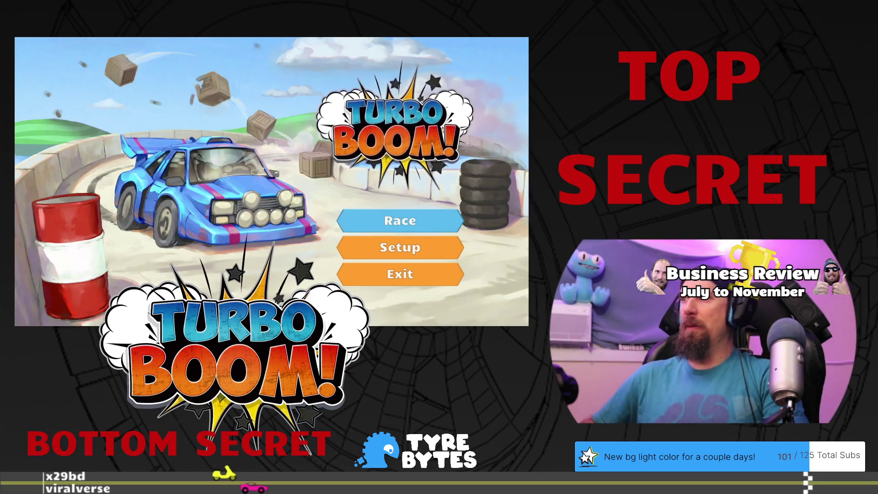
- Race level 1 'Easy Does It' to a 0:03.720 victory, then restart the level
key(Return)
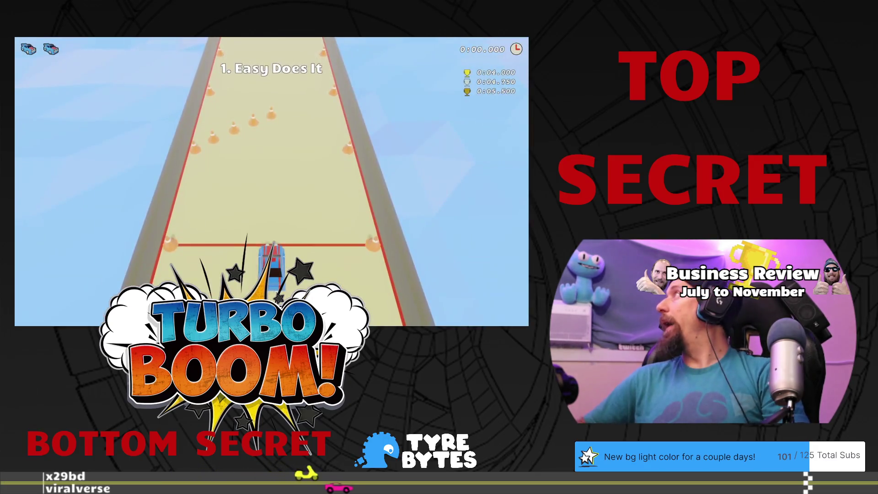
key(Right)
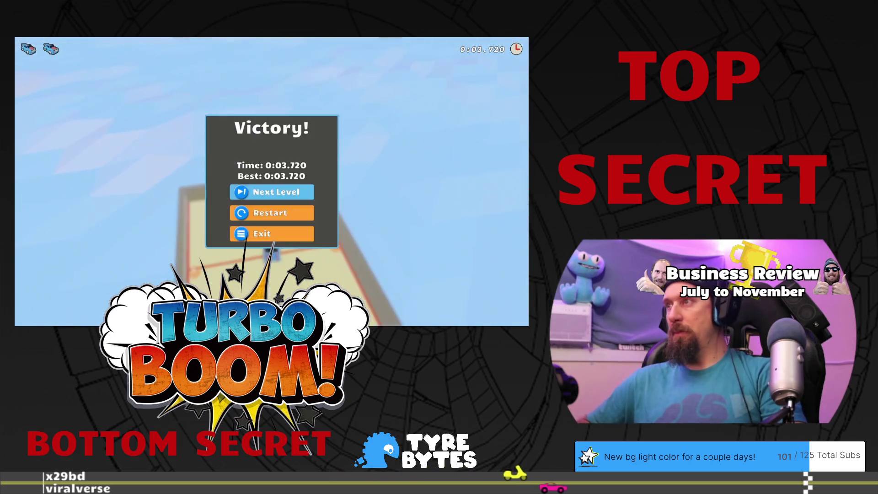
key(r)
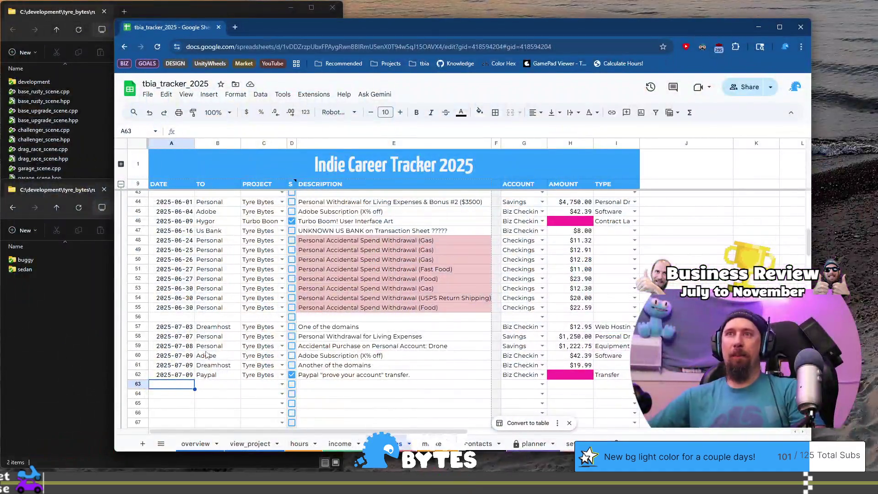
- Fill expense row 63 with date 2025-07-10, payee Amazon and account Biz Checkings
scroll(197, 343, down, 3)
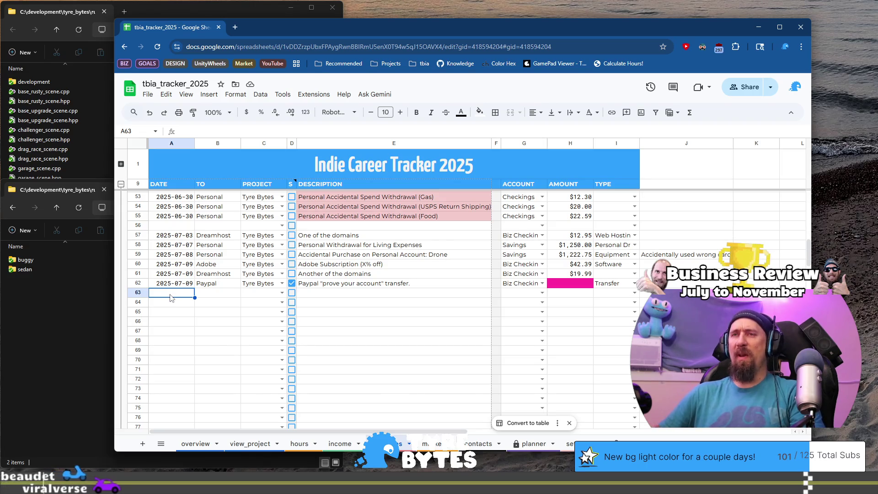
text(2025-)
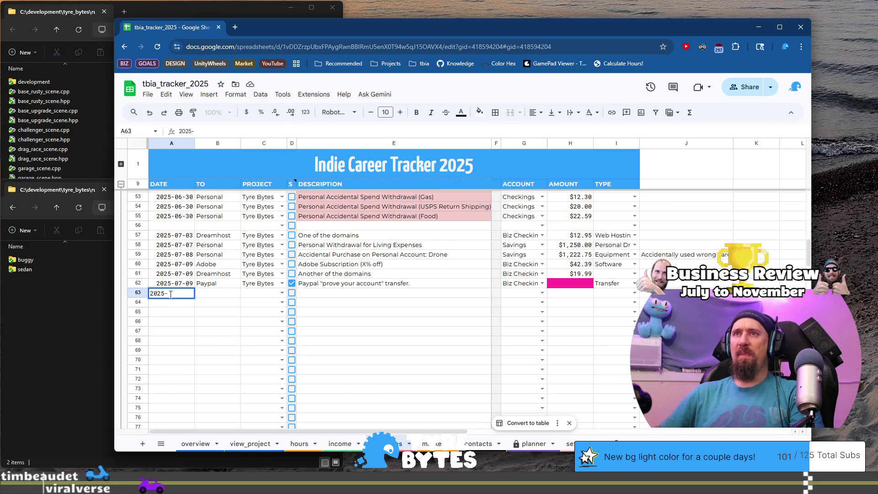
text(07-10)
key(Tab)
text(Amazon)
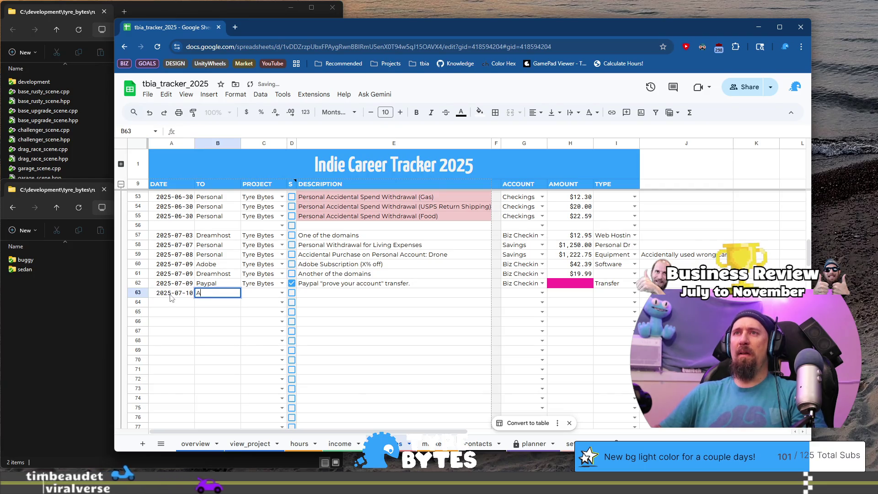
key(Tab)
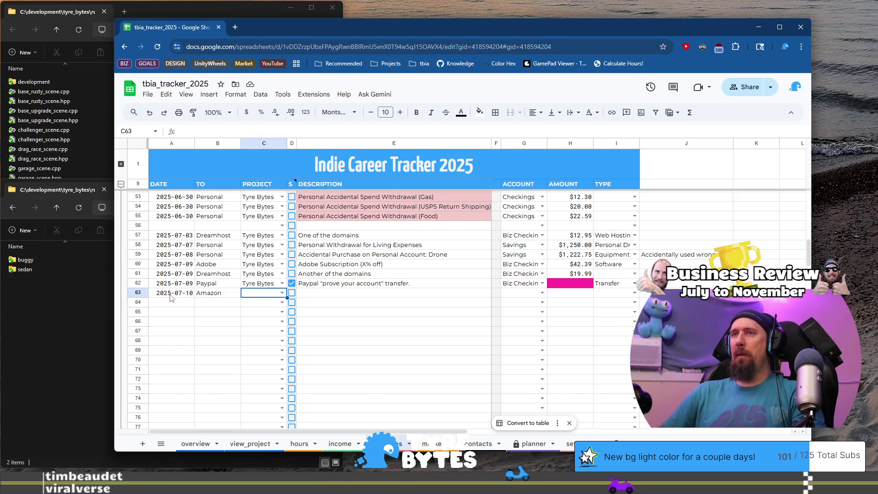
key(Tab)
key(Tab)
key(Tab)
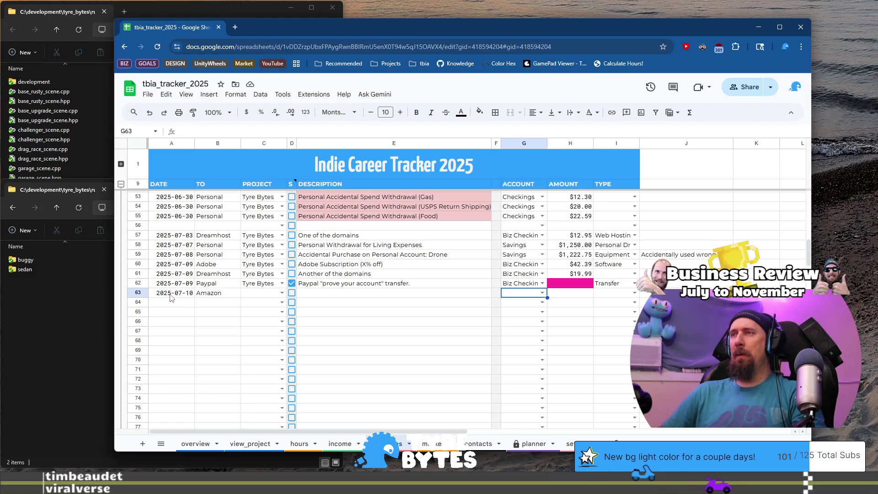
text(bi)
key(Tab)
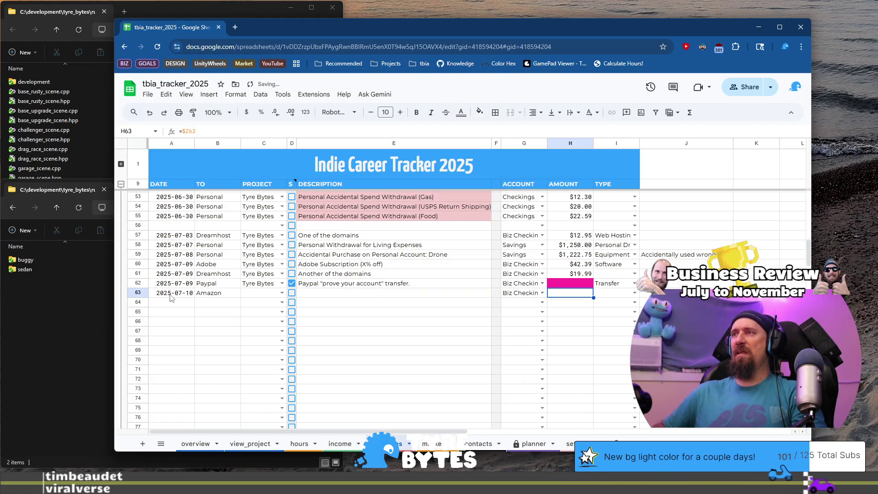
key(ctrl+Right)
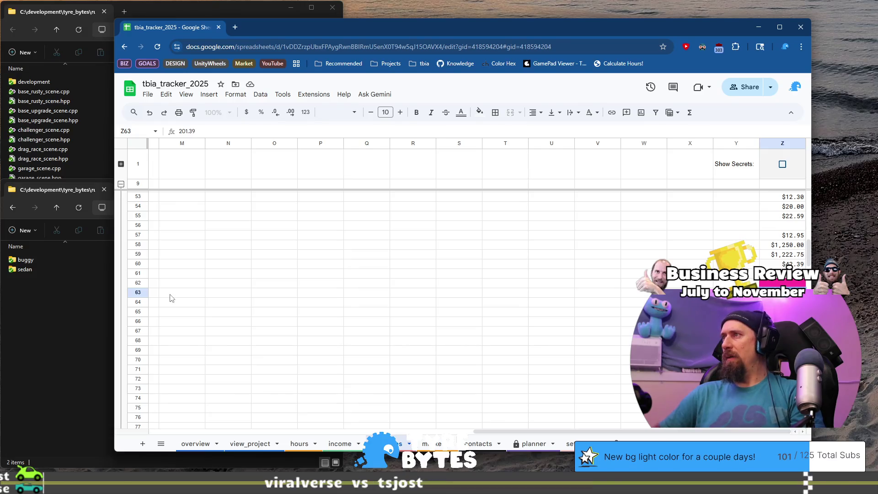
- Commit $201.39 as the row 63 Amazon amount and return to its description cell
key(Return)
key(Home)
key(Right)
key(Right)
key(Right)
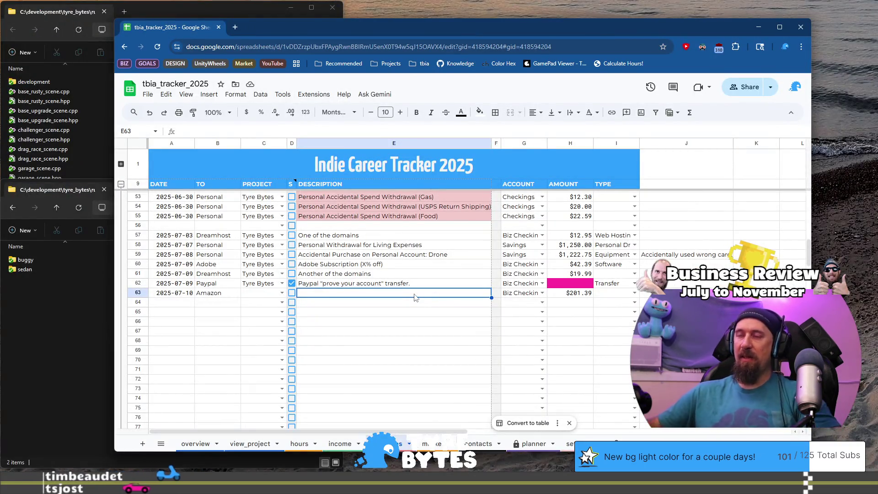
- Rewrite the row 63 description as 'Elgato Prompter for Stream Chat & Camera setup'
double_click(415, 294)
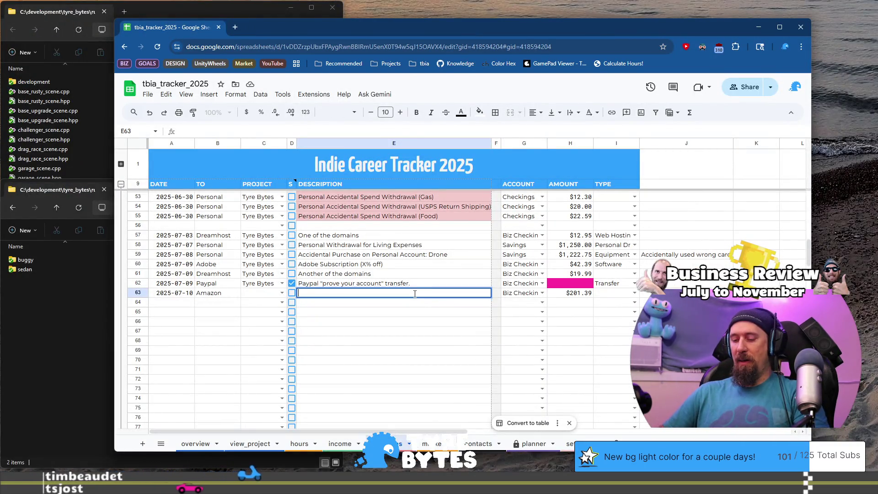
text(Stream Te)
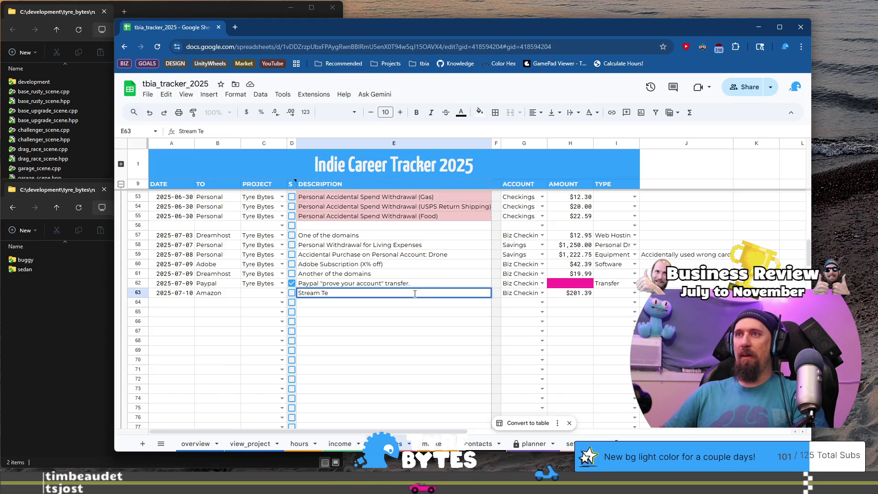
key(BackSpace)
key(BackSpace)
text(Chat Telep)
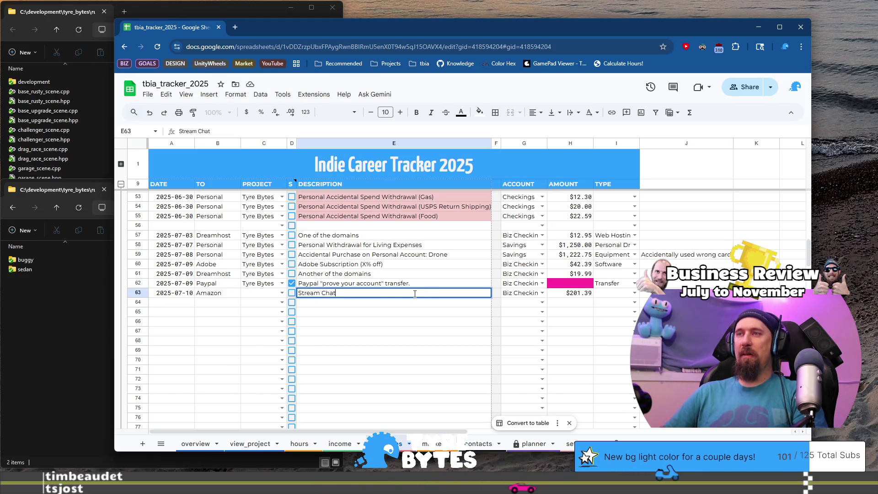
text(rompt Camera setup)
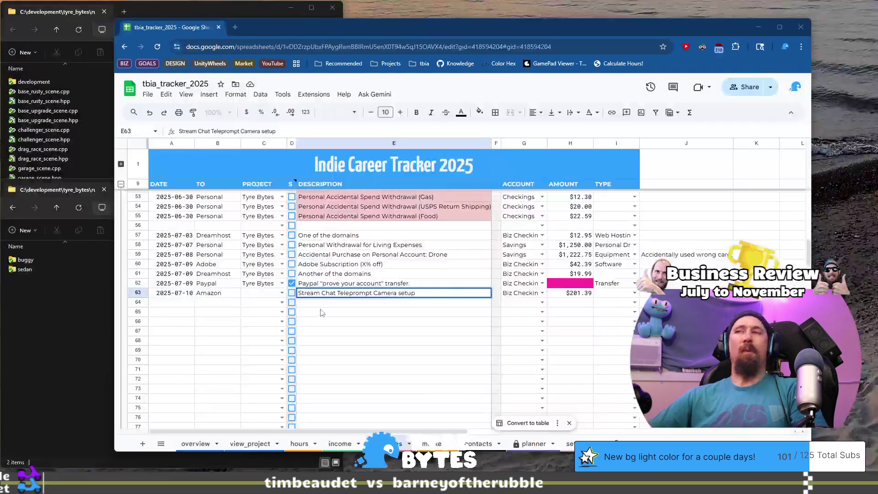
click(442, 296)
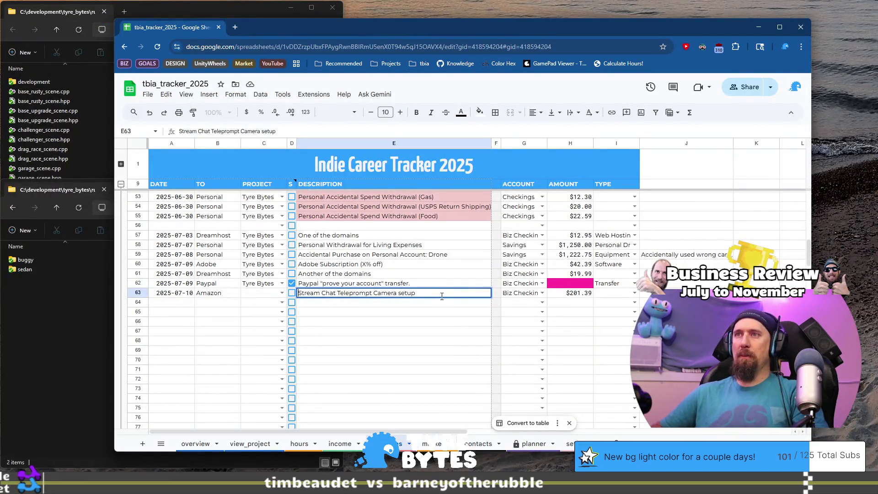
text(Elgato Prompt)
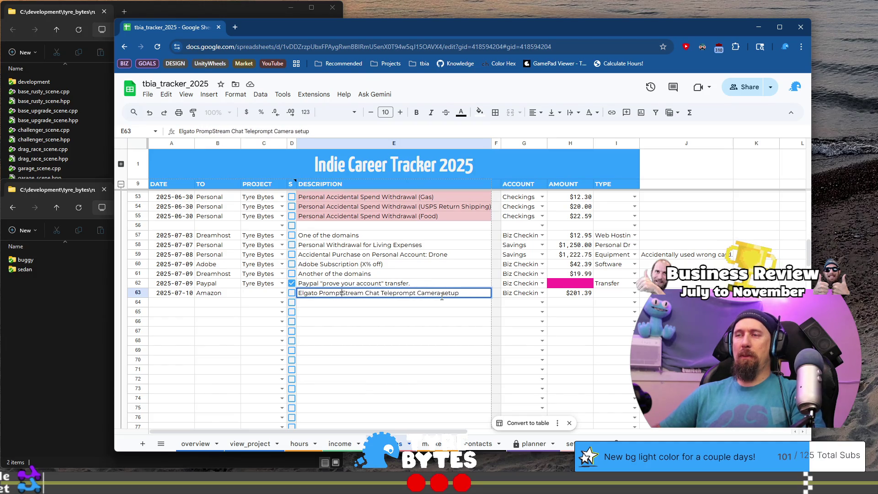
text(er for)
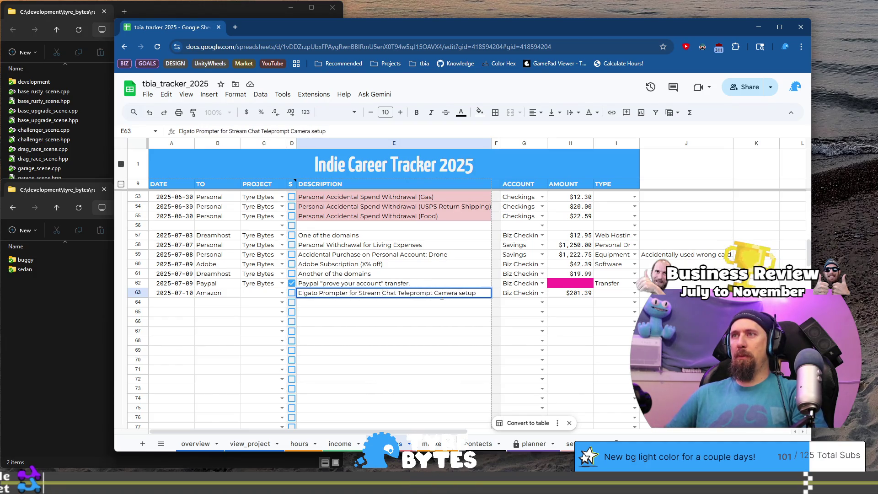
key(ctrl+shift+Right)
text(&)
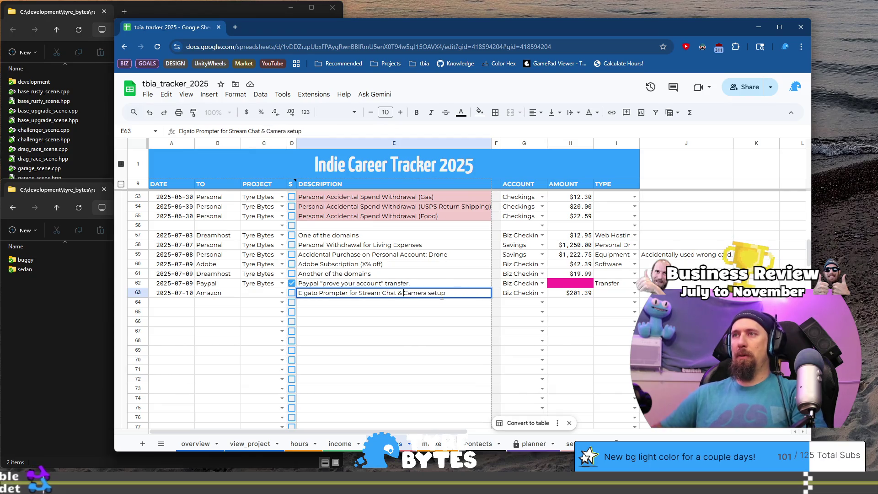
key(shift+Tab)
key(shift+Tab)
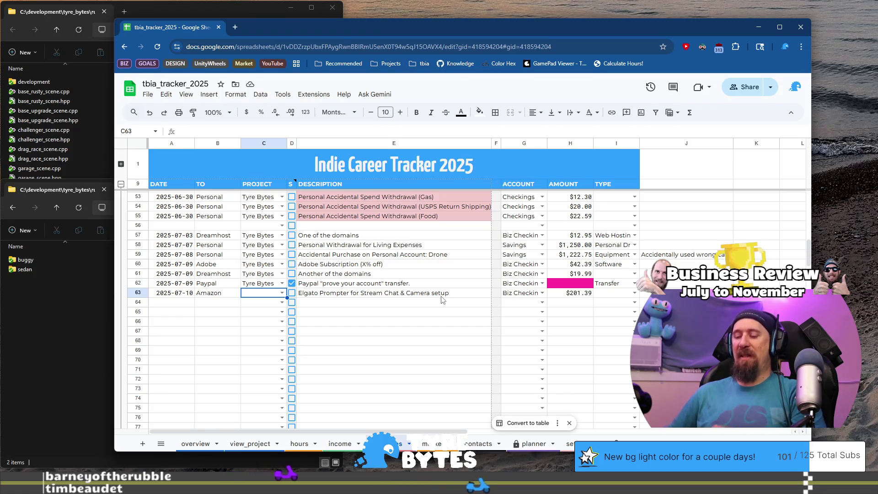
- Set project TBIA (Twitch) for Elgato row 63 and TBIA (YouTube) for drone row 59
key(Return)
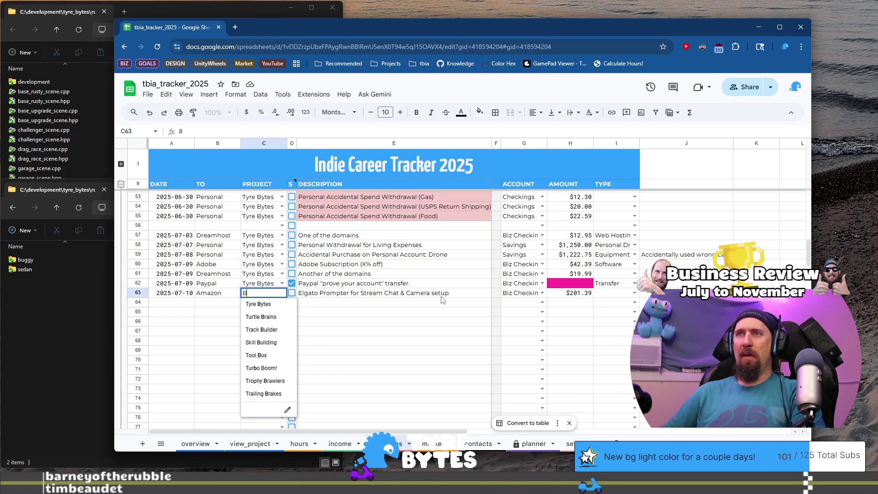
key(Down)
key(Down)
key(Down)
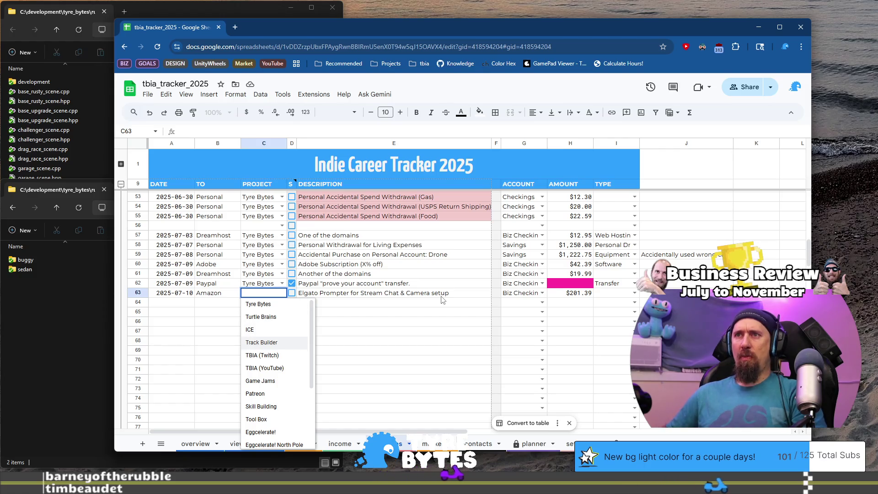
key(Tab)
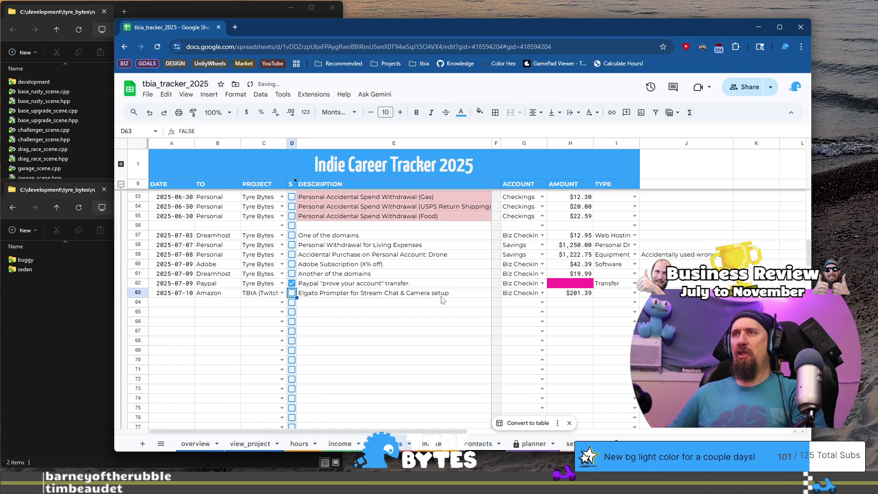
key(Up)
key(Up)
key(Up)
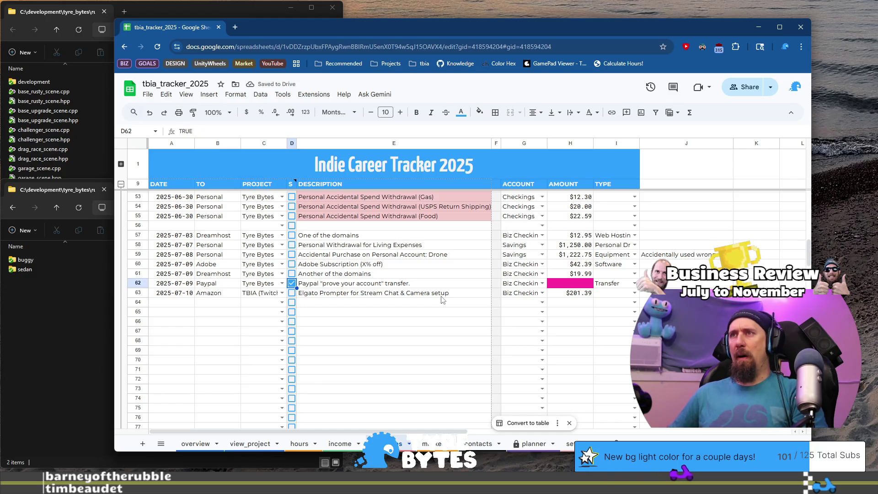
key(Left)
key(Up)
text(tb)
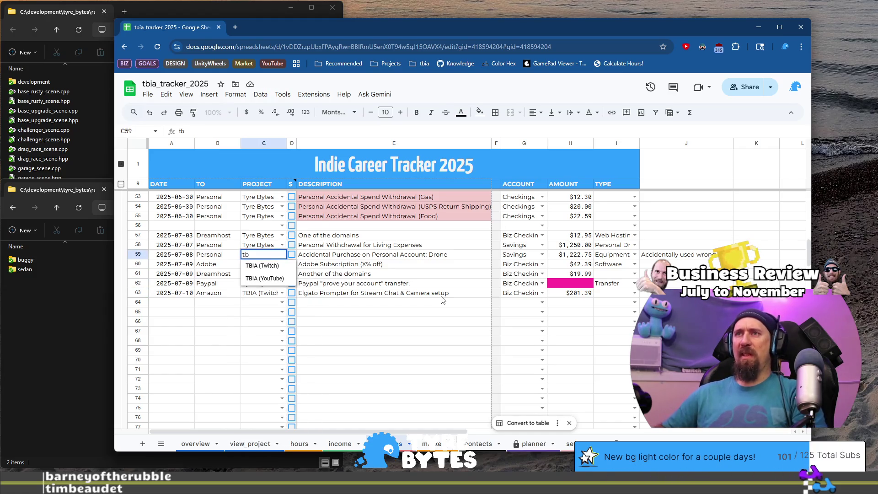
key(Down)
key(Tab)
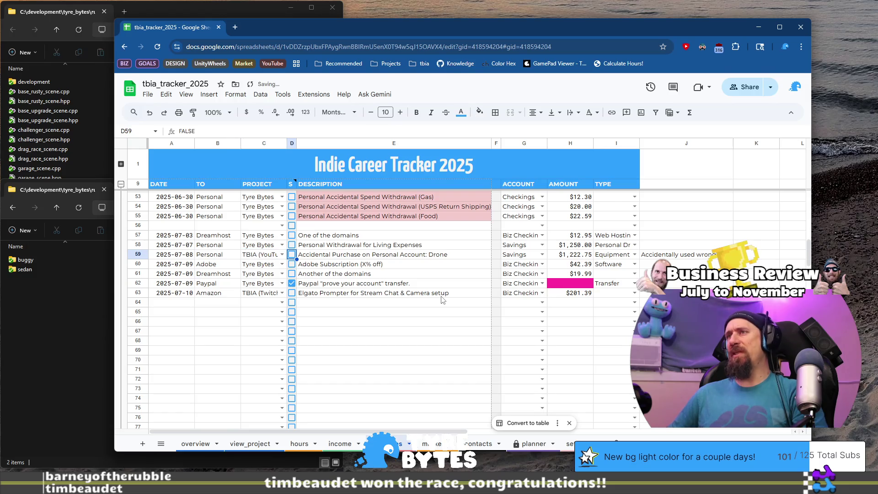
key(Tab)
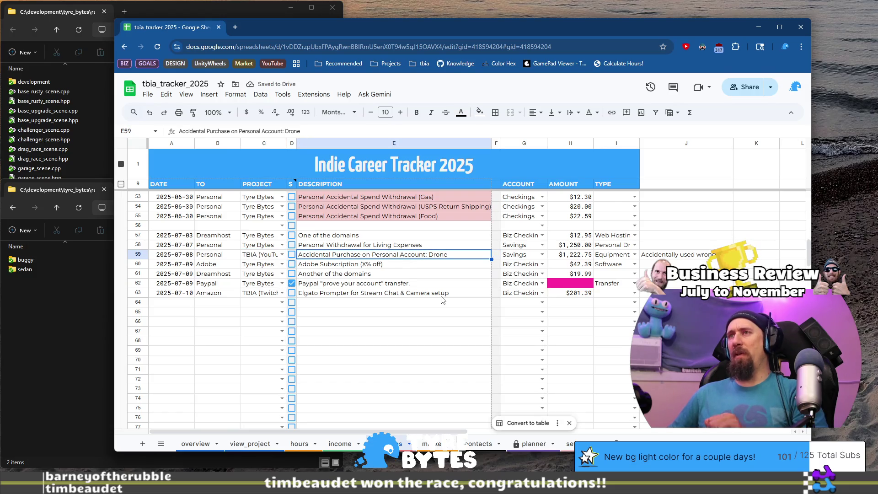
- Set the Elgato Prompter row's type to Equipment
key(Down)
key(Down)
key(Down)
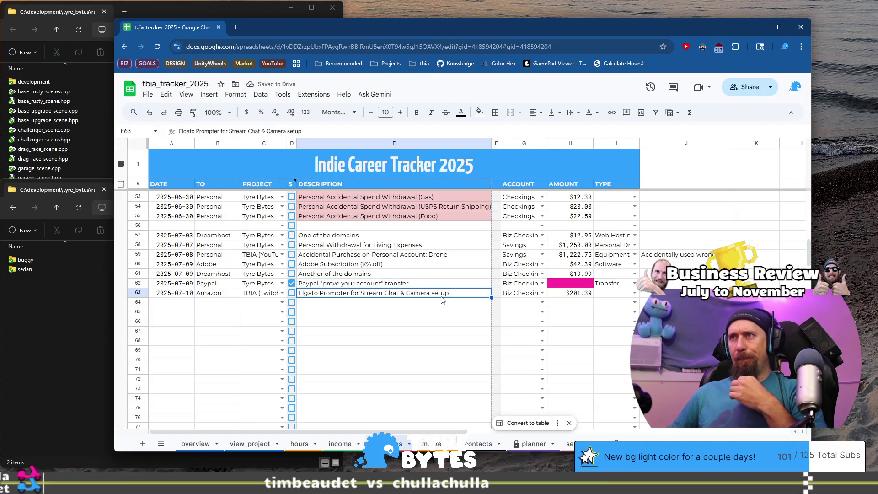
key(Tab)
key(Tab)
key(Tab)
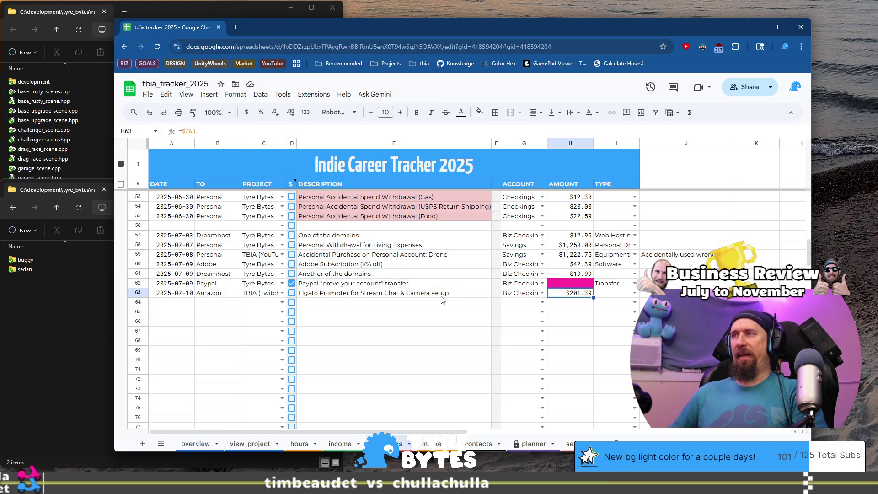
text(er)
key(BackSpace)
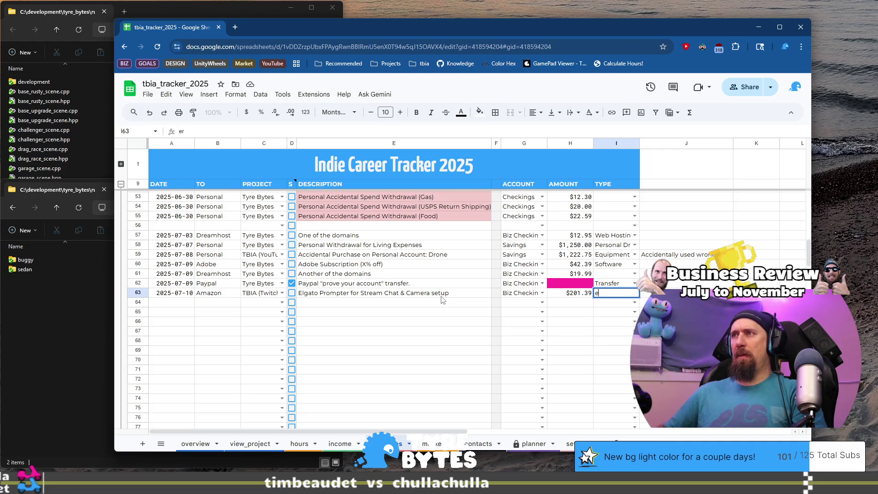
text(q)
key(Return)
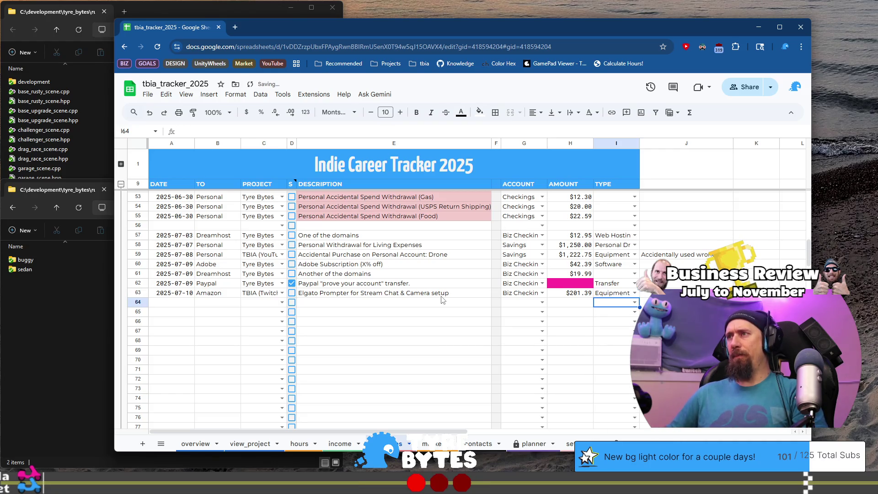
key(Home)
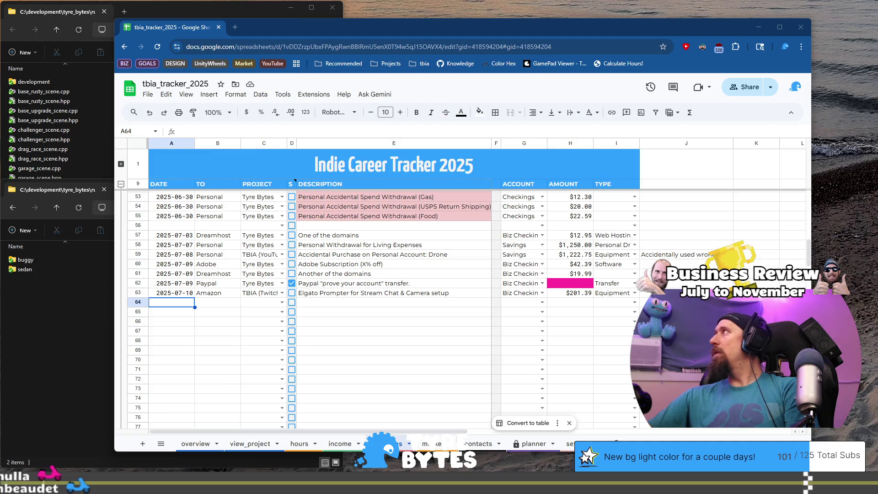
- On the income sheet, add a 2025-07-15 Twitch row with project TBIA (Twitch) and a July payout description
click(338, 443)
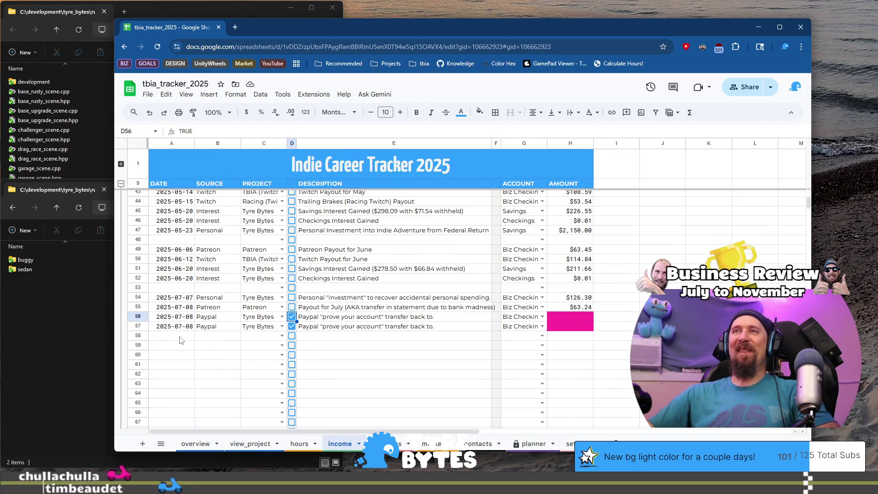
click(180, 337)
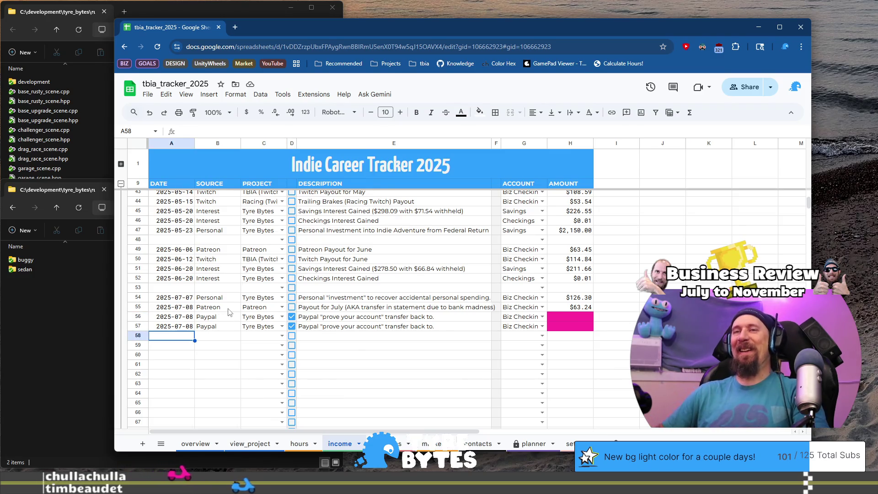
text(202)
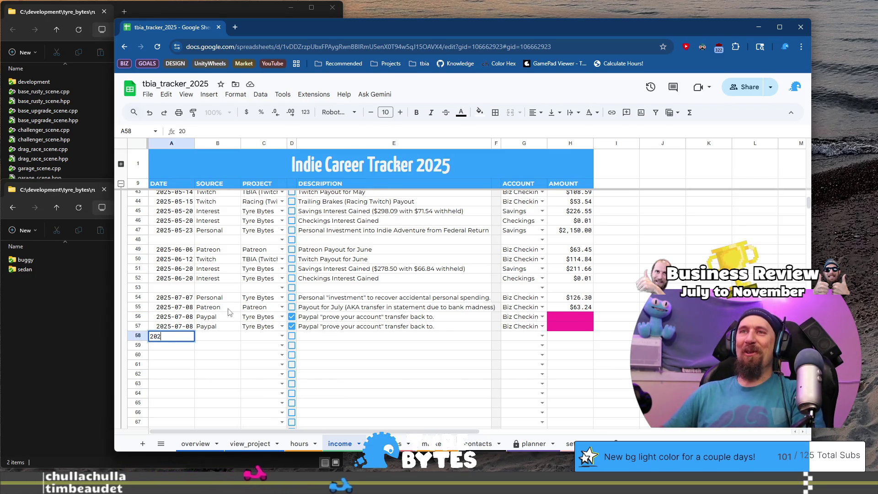
text(5-07-15)
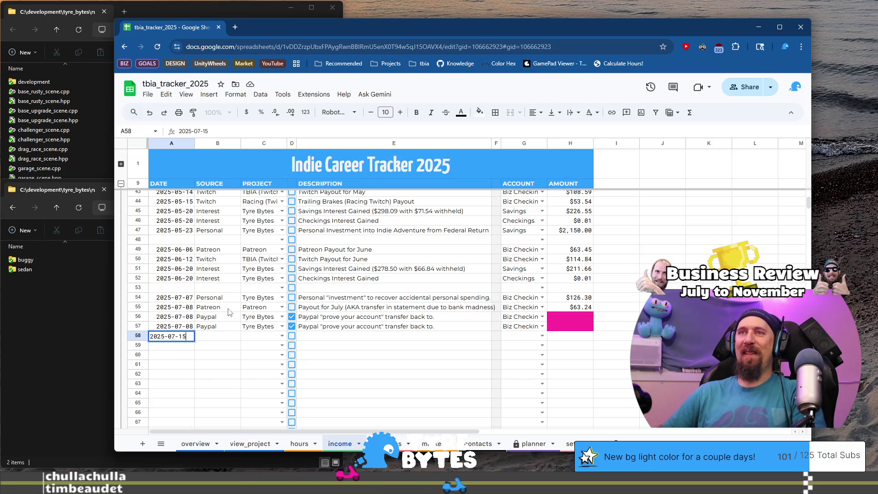
key(Tab)
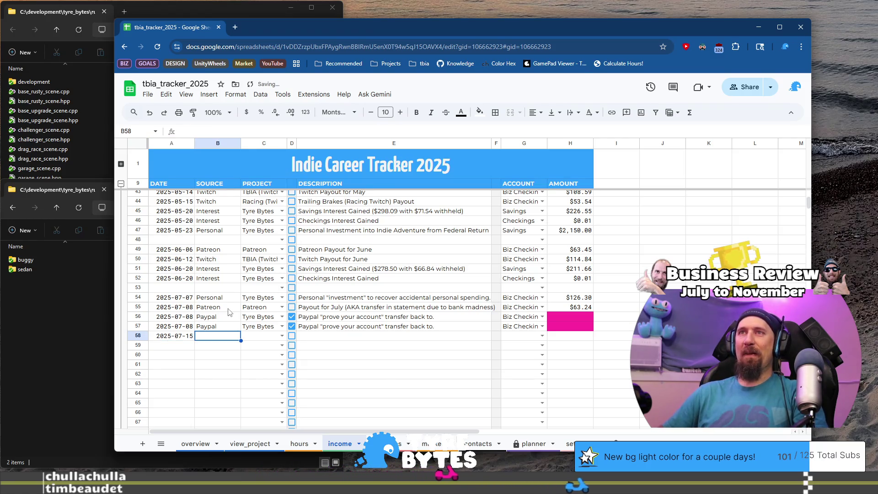
text(Twitch)
key(Tab)
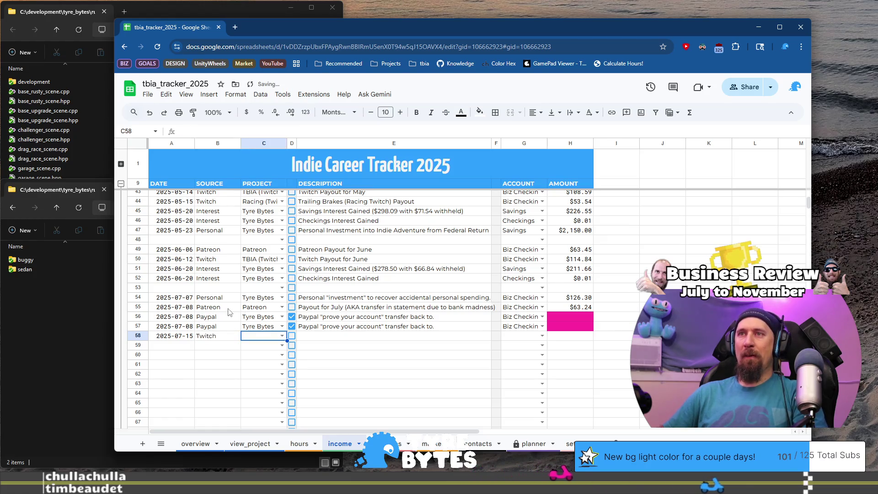
text(Tw)
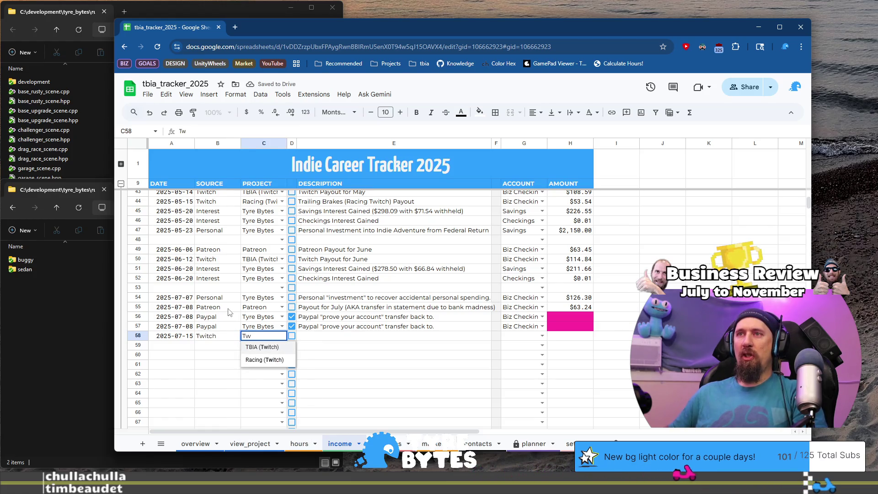
key(Tab)
key(Tab)
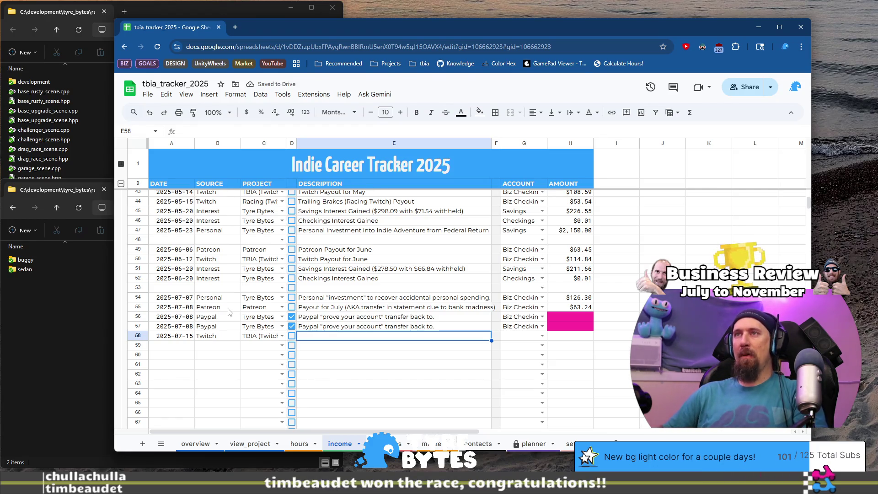
text(Twitch payou)
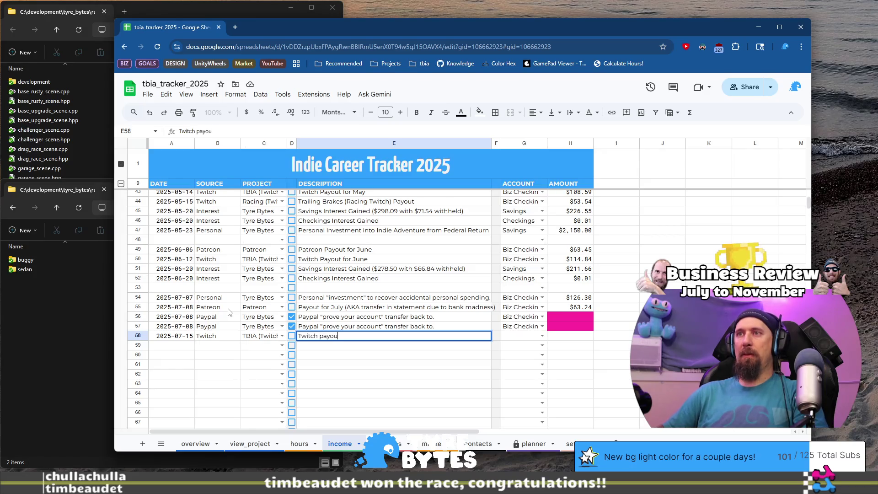
text(t for July)
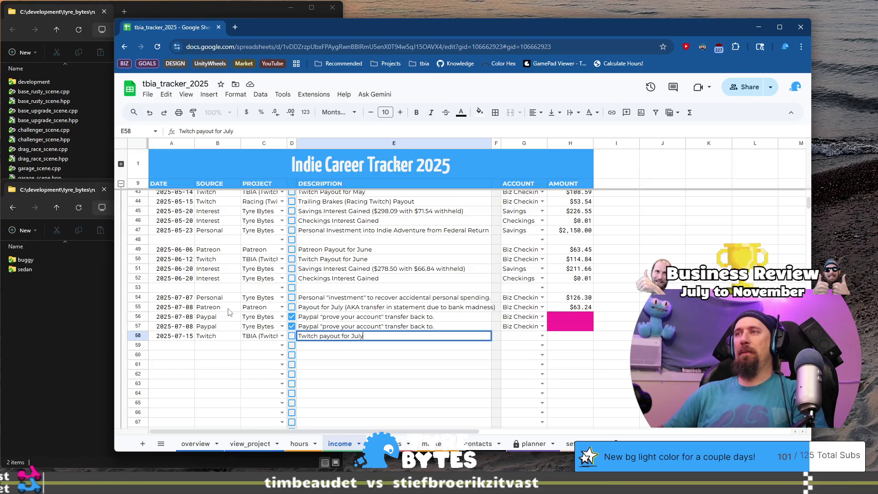
key(Tab)
key(Tab)
key(Tab)
- Give the Twitch payout row account Biz Checking and amount 72.11, then begin row 59's date
key(shift+Tab)
text(Bi)
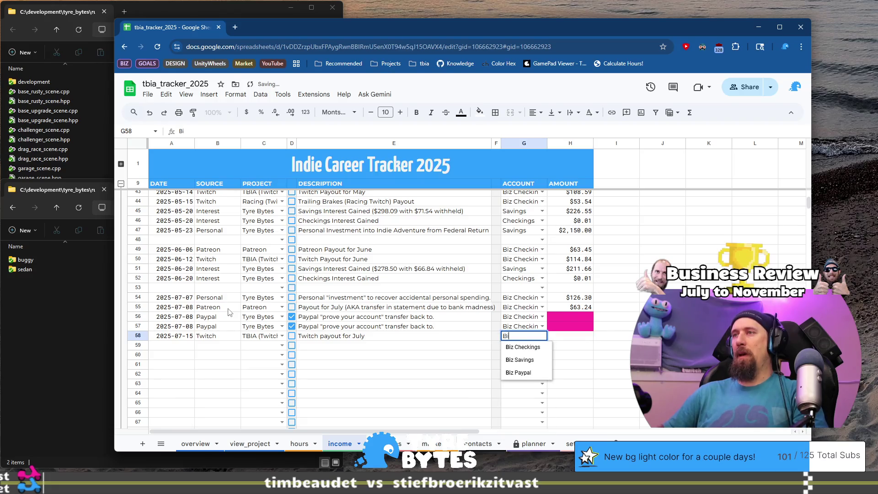
key(Tab)
key(ctrl+Right)
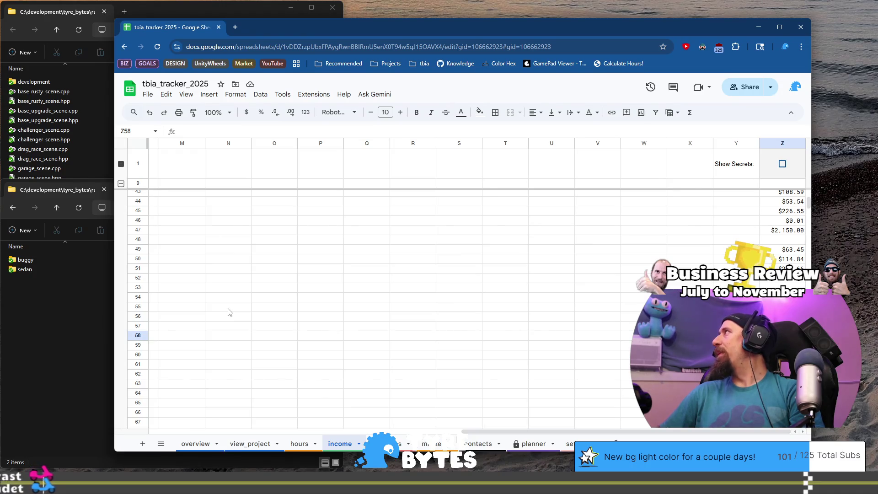
text(72.11)
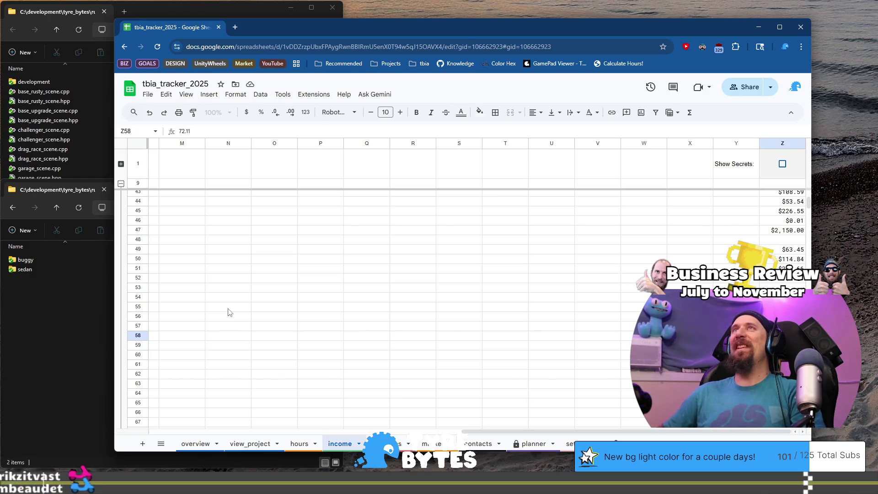
key(Return)
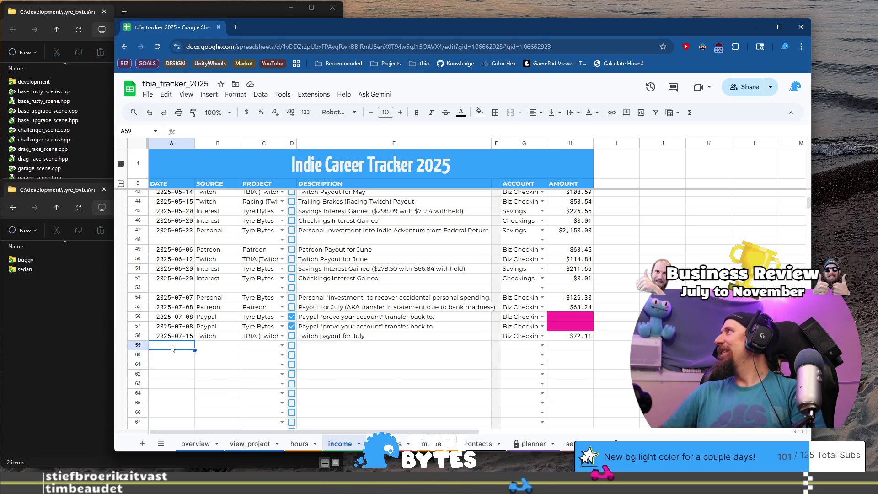
text(2025-07-22)
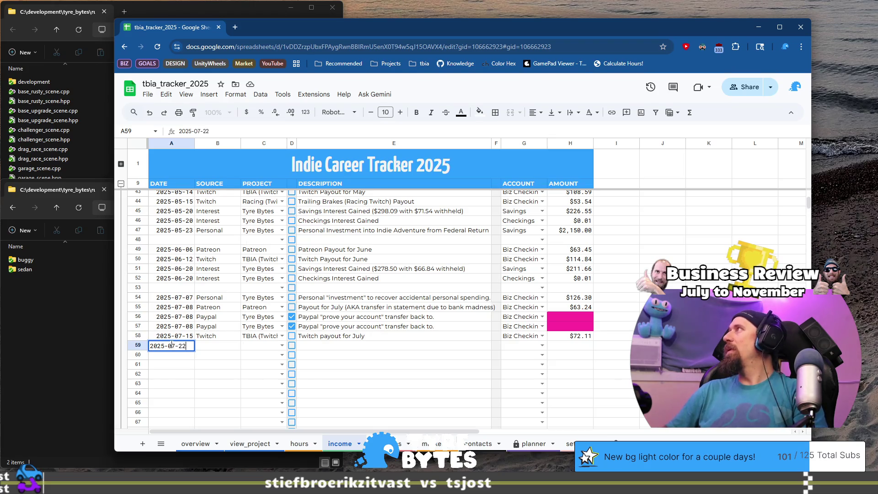
- Fill row 59 with date 2025-07-22, source Amazon and project TBIA (YouTube)
key(Tab)
text(Am)
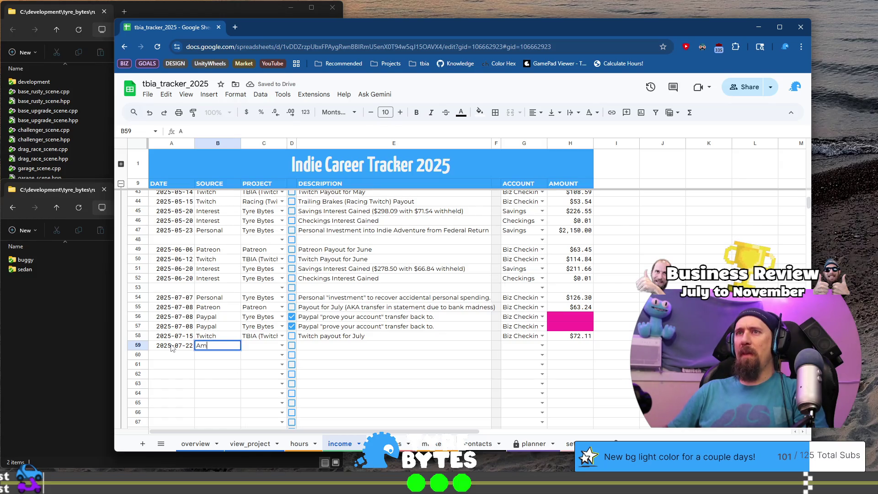
text(azon)
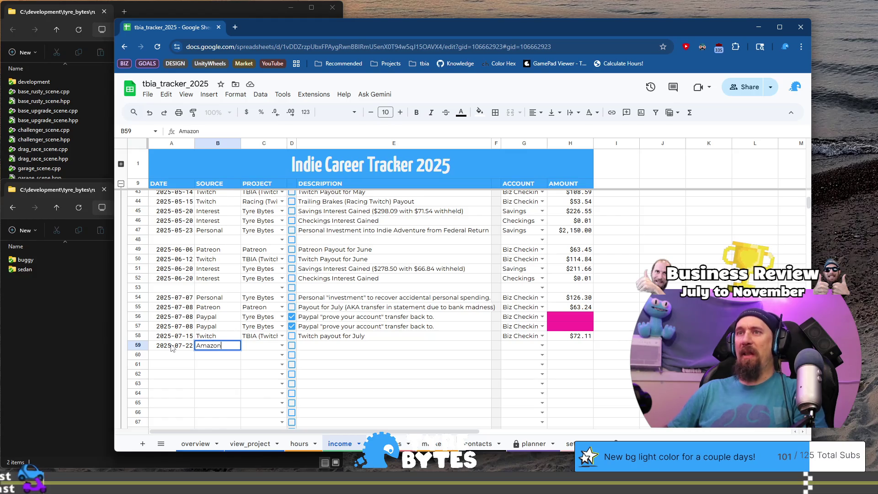
key(Tab)
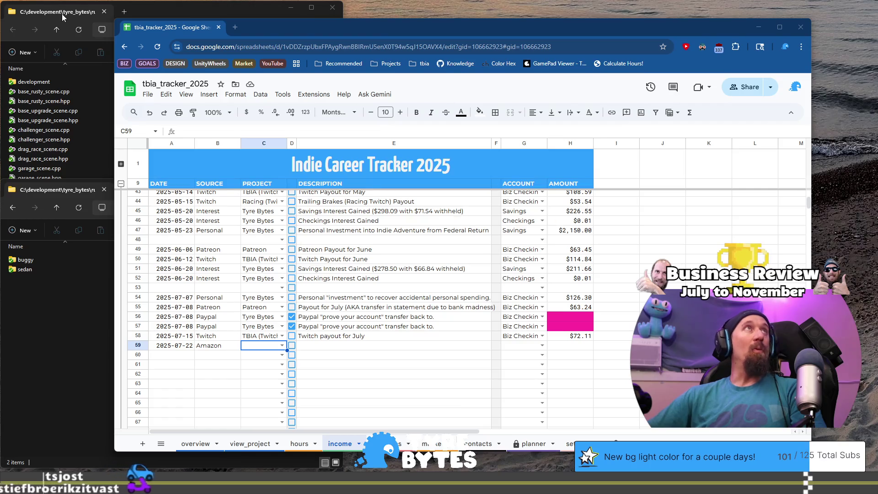
click(276, 346)
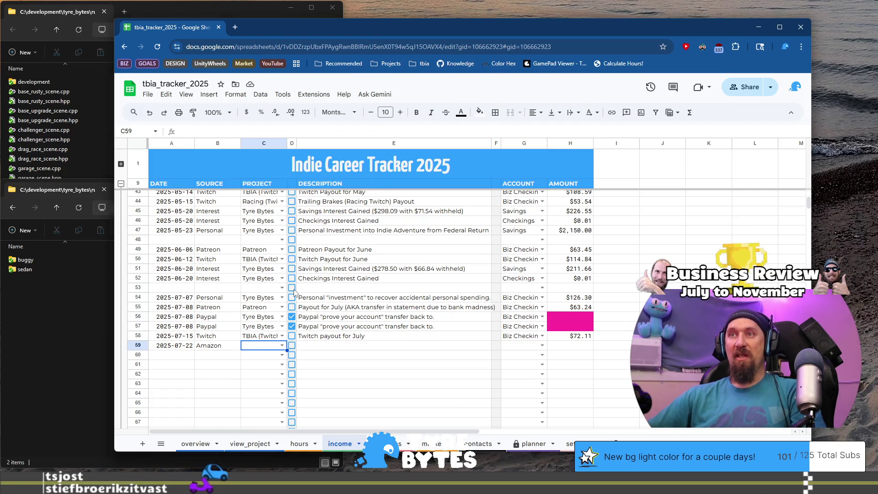
text(TB)
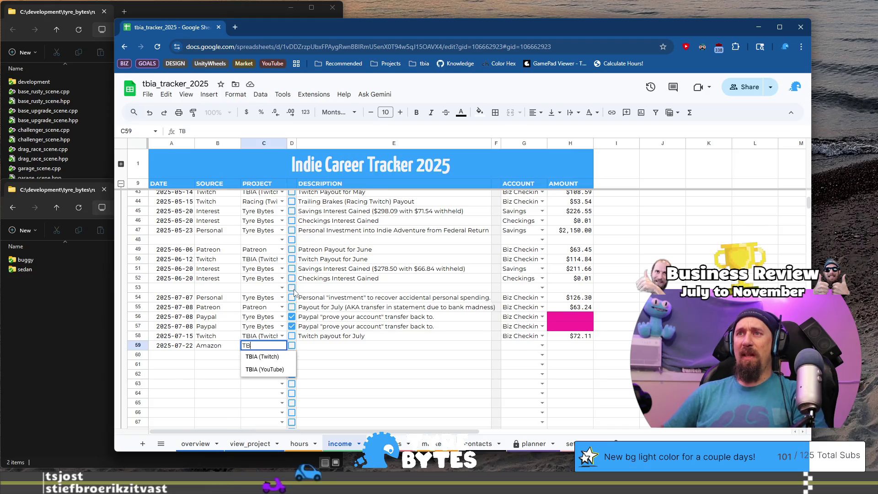
text(IA)
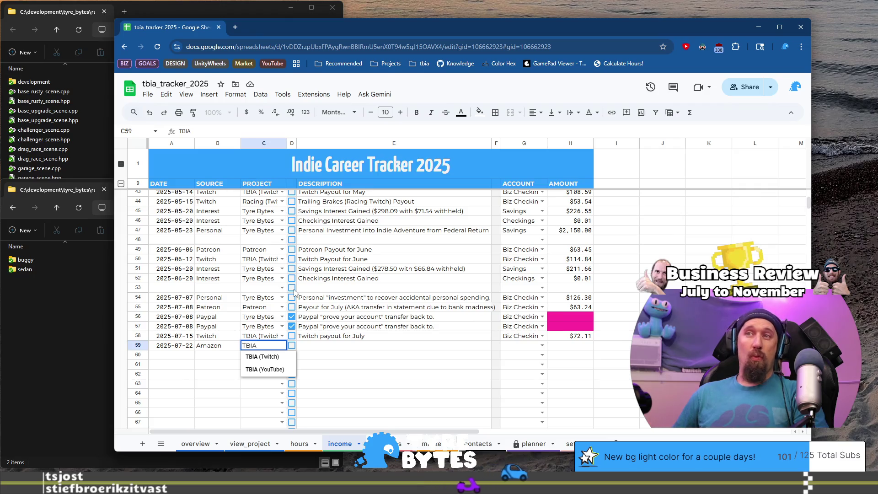
key(Down)
key(Down)
key(Tab)
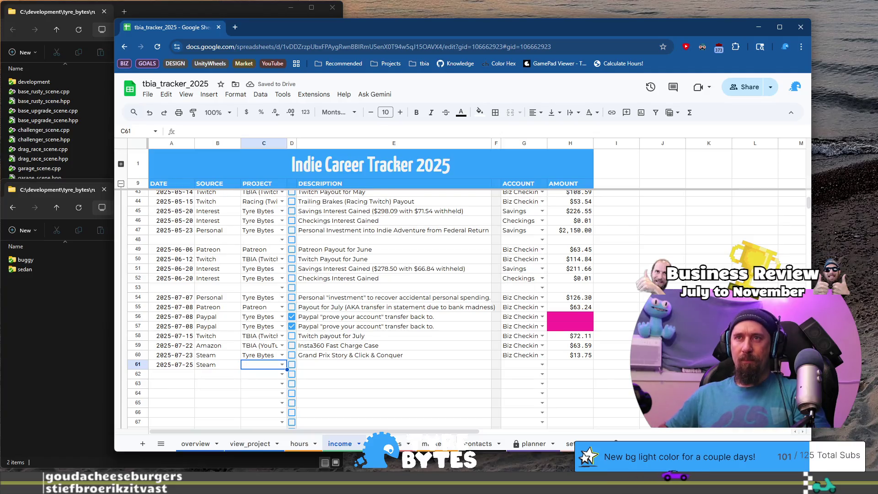
- Clear the stray date in row 61, set row 63's date to 2025-07-25, and select rows 61–62
key(Left)
key(Left)
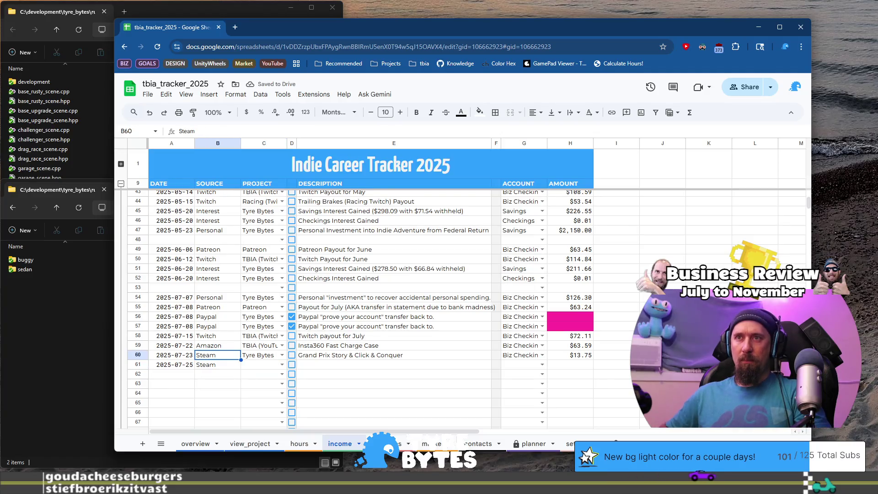
key(Delete)
key(Right)
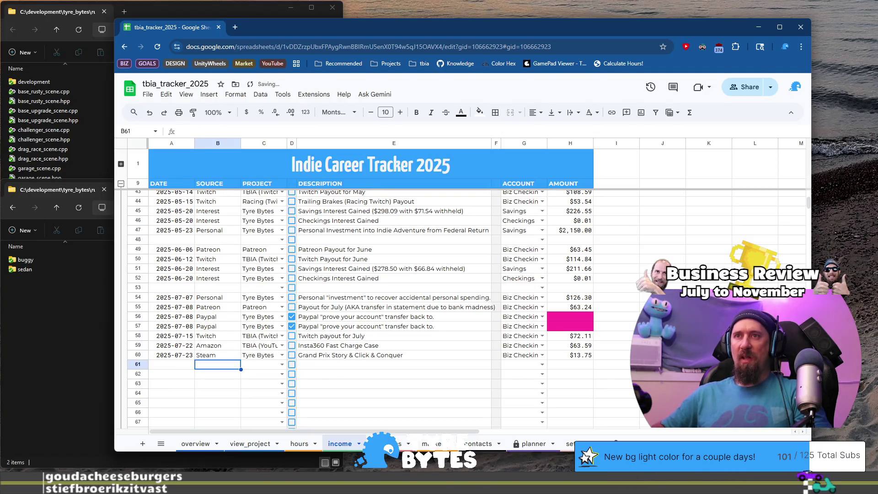
click(172, 373)
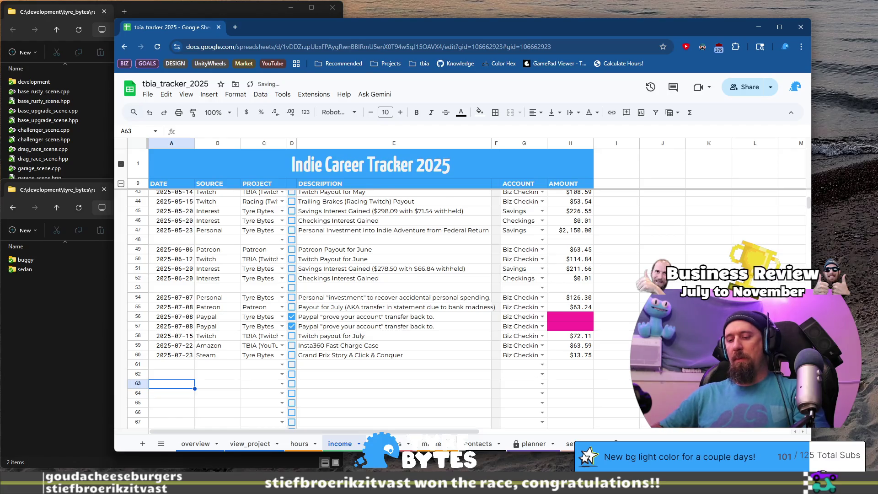
click(171, 374)
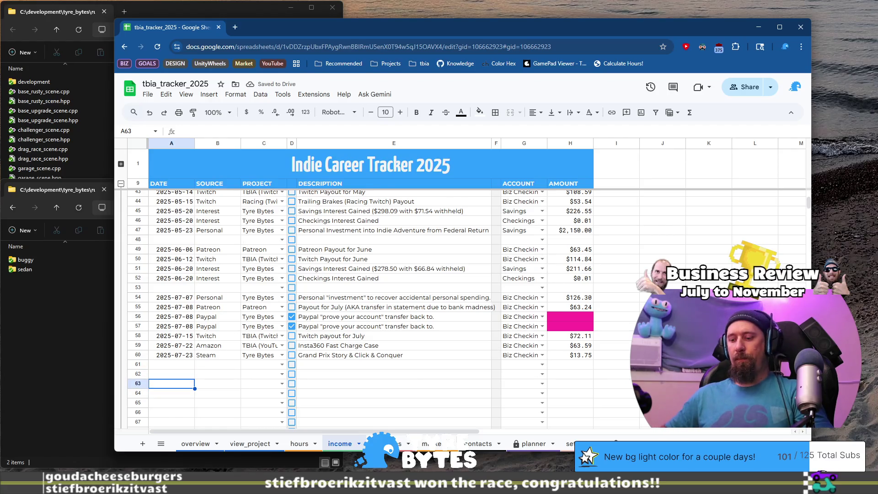
key(F2)
key(BackSpace)
text(2025-07-25)
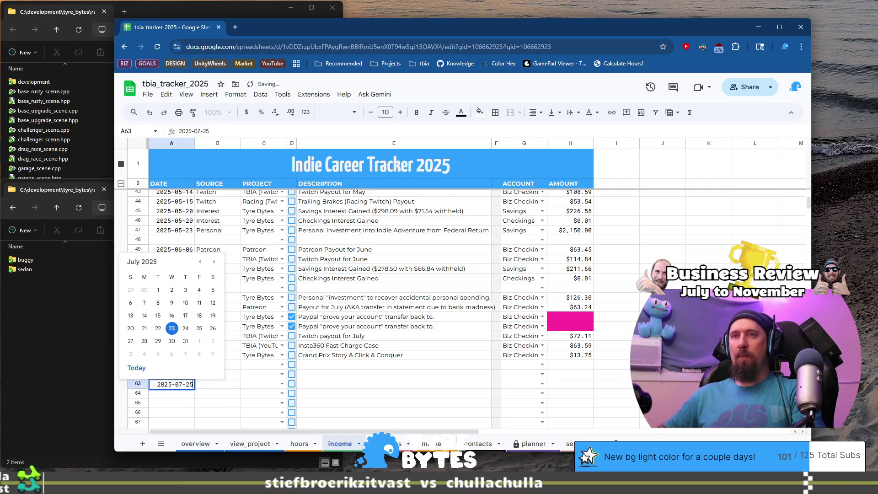
click(171, 374)
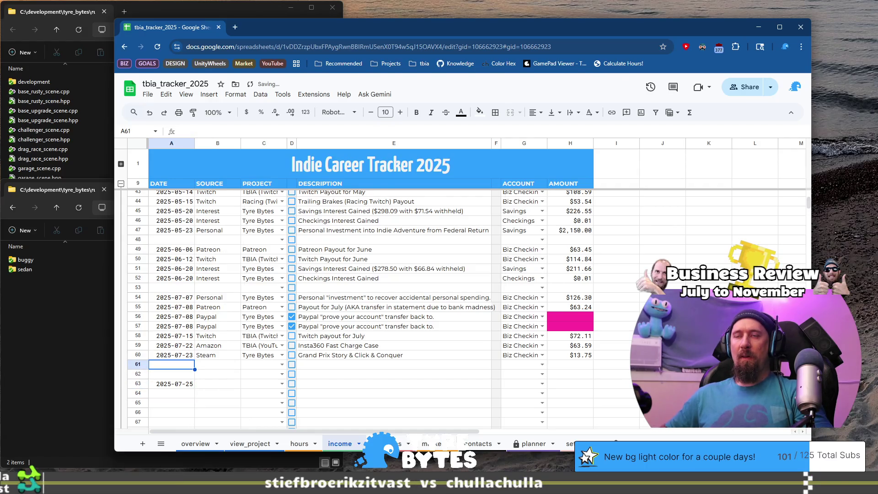
key(Up)
key(Up)
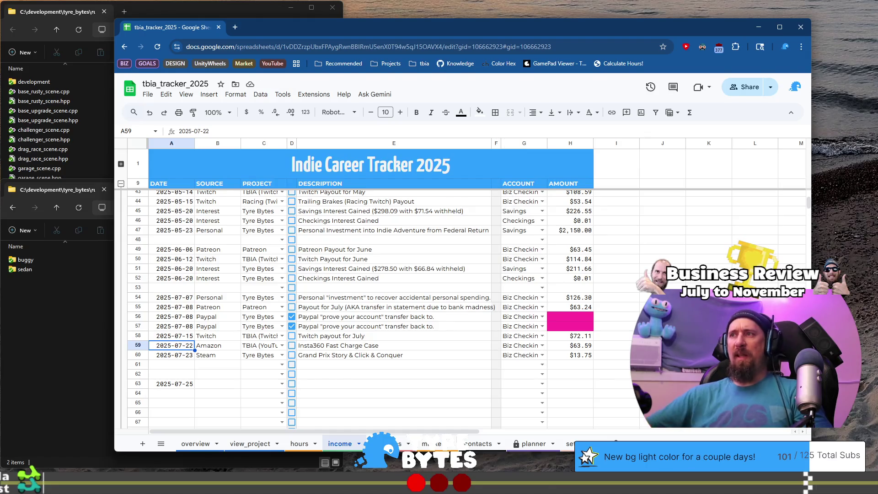
click(138, 373)
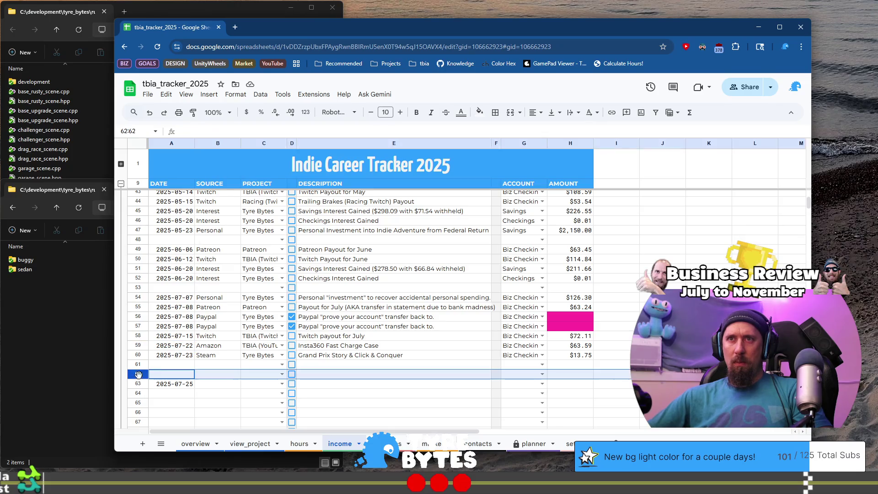
- Move the blank rows 61–62 up to sit directly below the Twitch payout row
shift+click(136, 364)
mouse_move(135, 365)
mouse_down()
mouse_move(146, 348)
mouse_move(145, 384)
mouse_move(143, 337)
mouse_move(151, 394)
mouse_move(161, 390)
mouse_move(144, 366)
mouse_move(144, 343)
mouse_up()
key(ctrl+z)
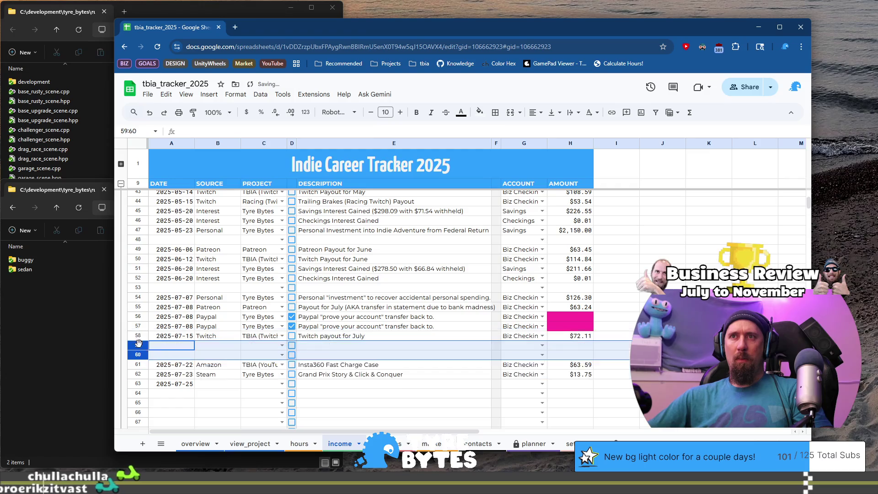
- Date both new rows 59 and 60 as 2025-07-20
click(174, 345)
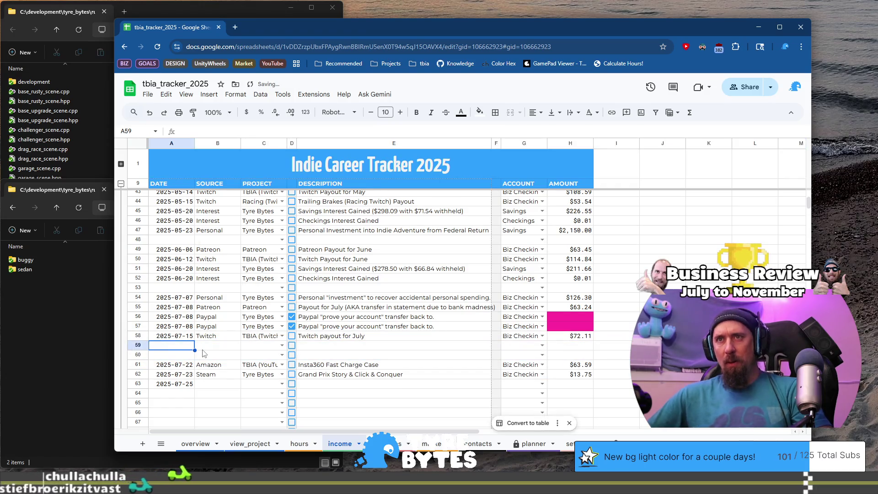
text(2025-07-23)
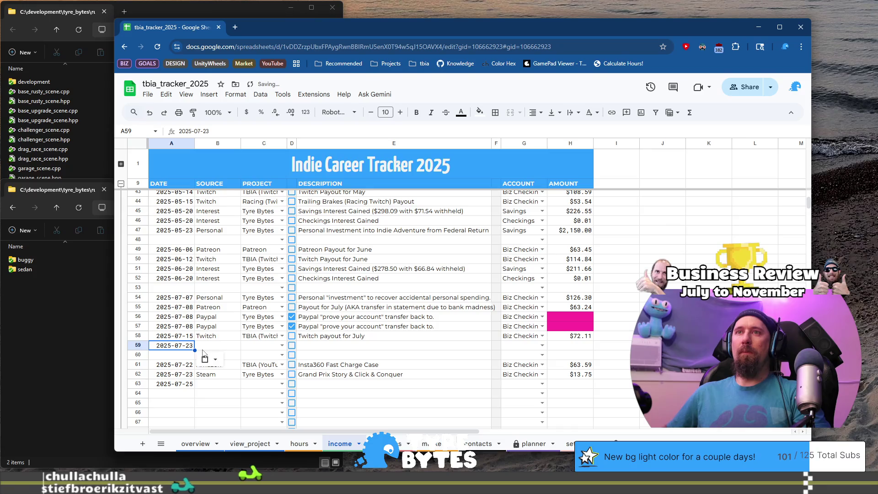
key(Return)
key(BackSpace)
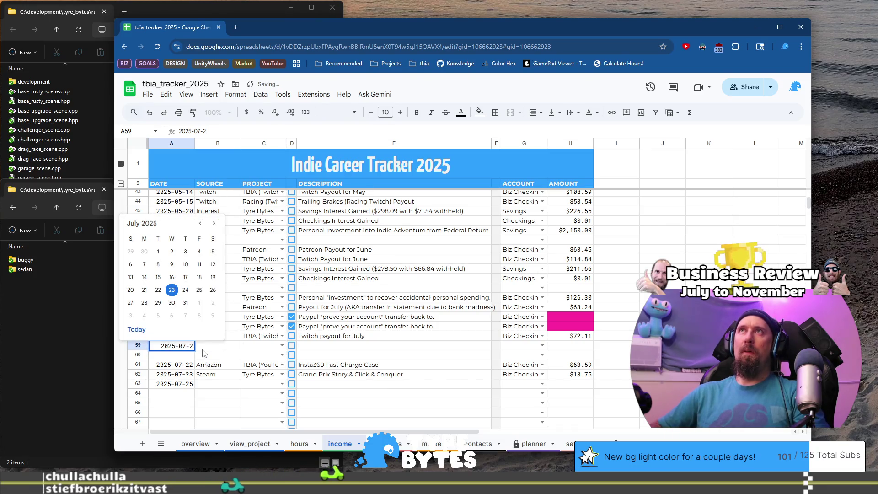
text(0)
key(Return)
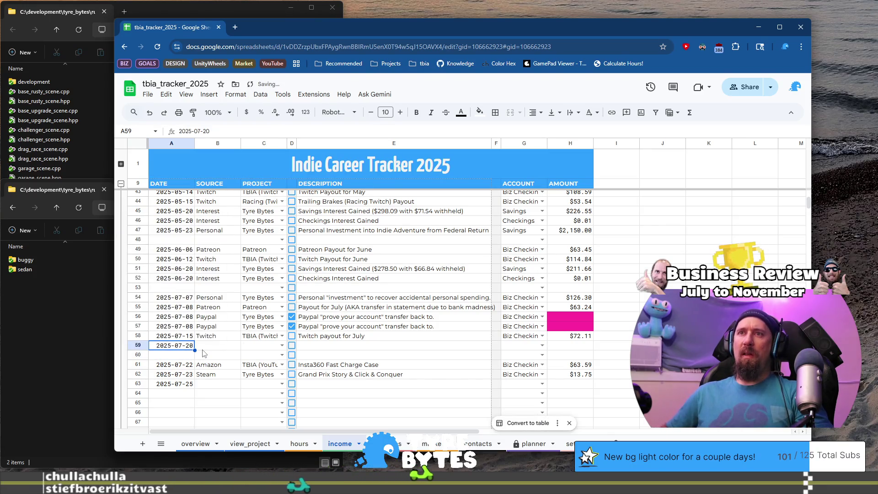
key(shift+Down)
key(ctrl+d)
click(202, 348)
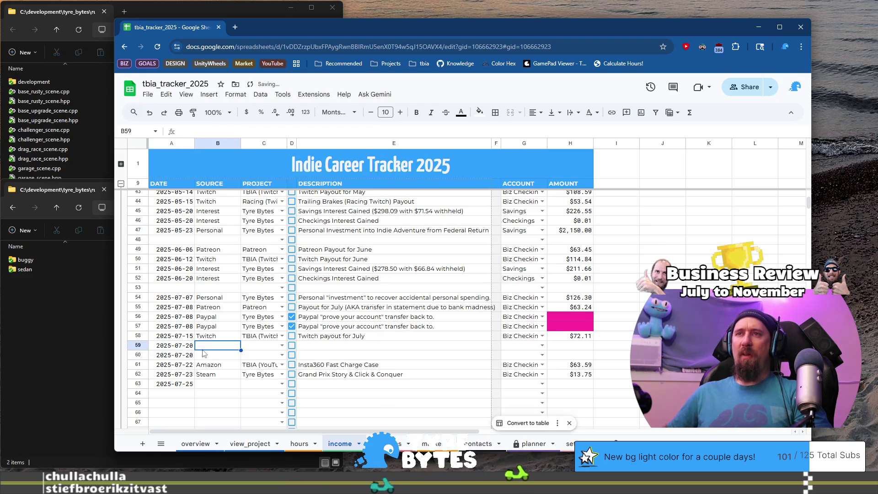
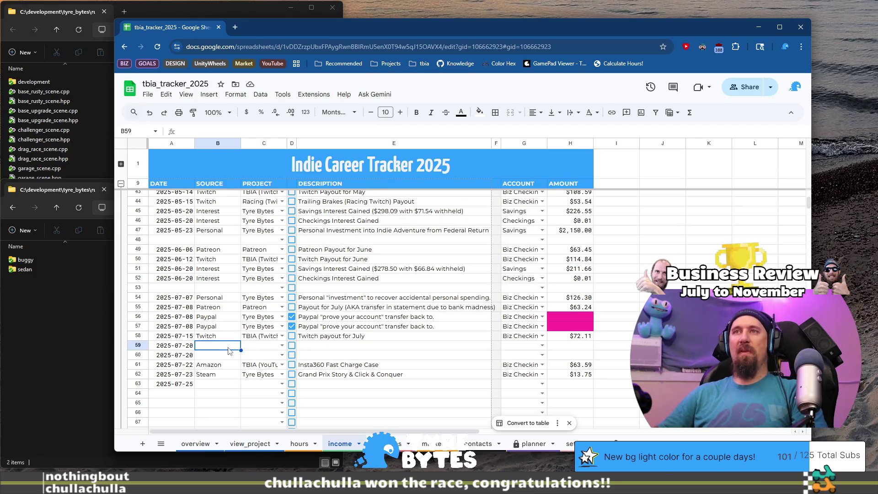
text(Interest)
- Set Interest as the source and Tyre Bytes as the project for rows 59 and 60
key(ctrl+Return)
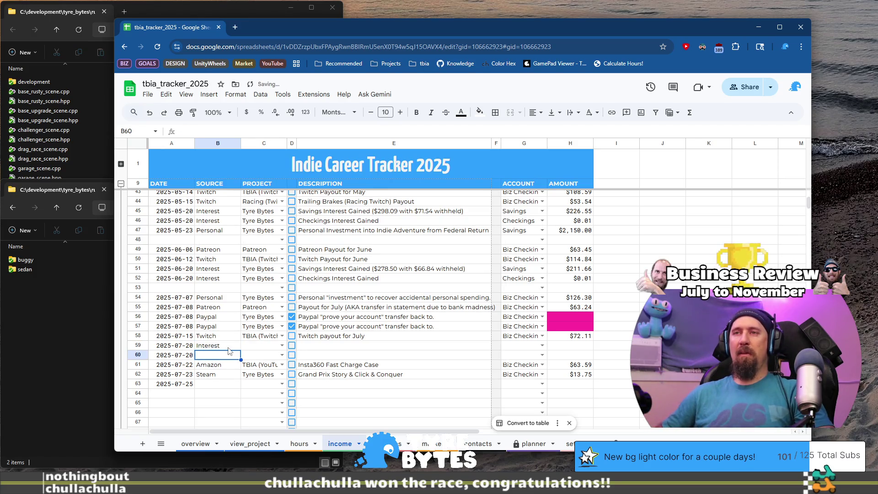
key(Tab)
text(ty)
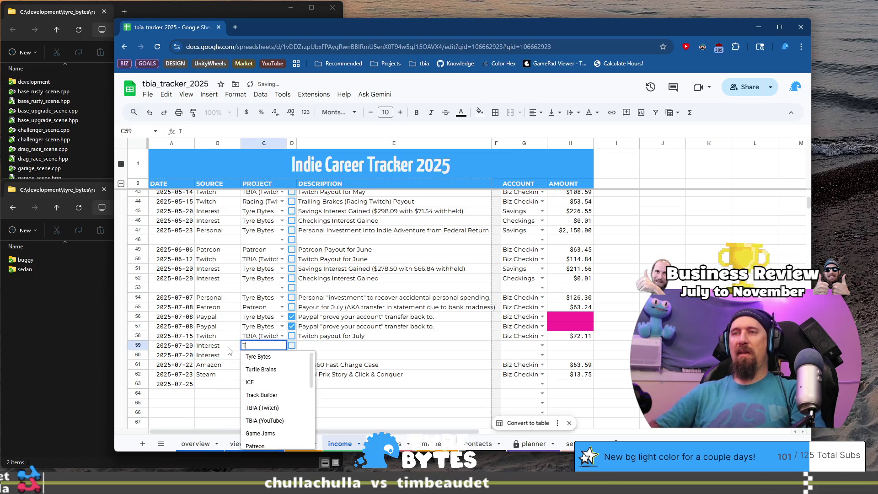
key(Return)
text(Tyre)
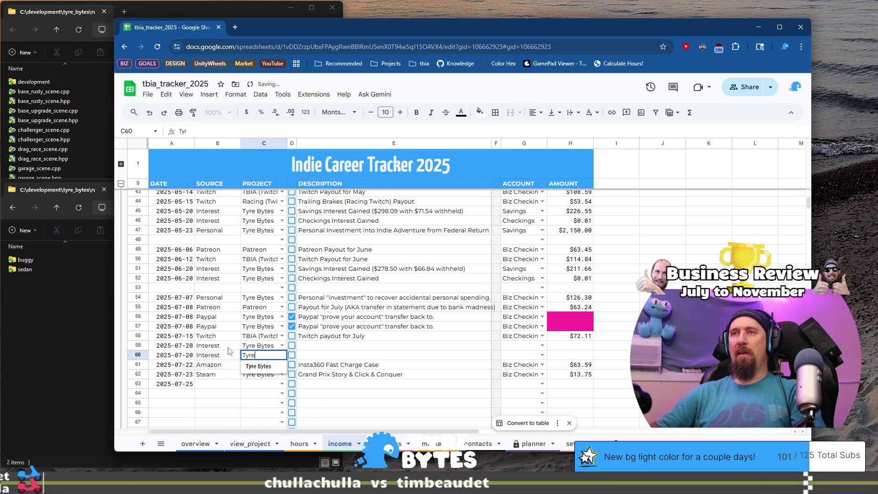
key(Return)
- Copy the two June interest descriptions into rows 59 and 60
key(Up)
key(Up)
key(Up)
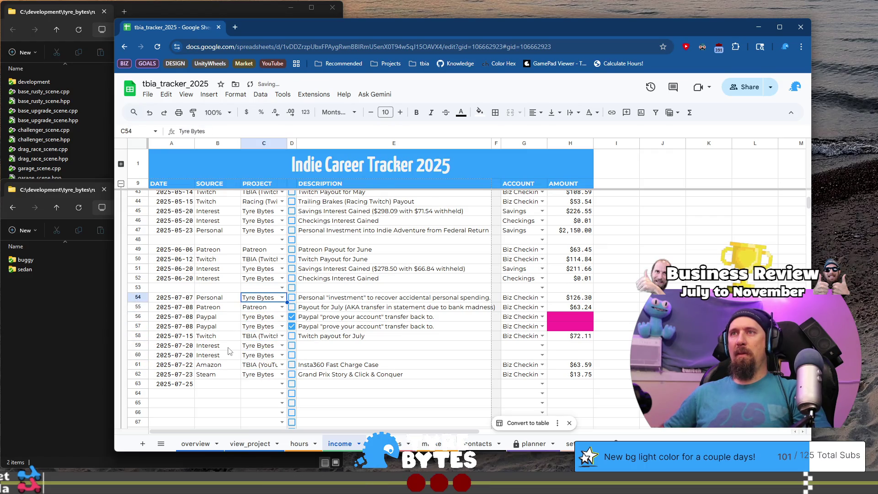
key(Right)
key(Right)
key(shift+Up)
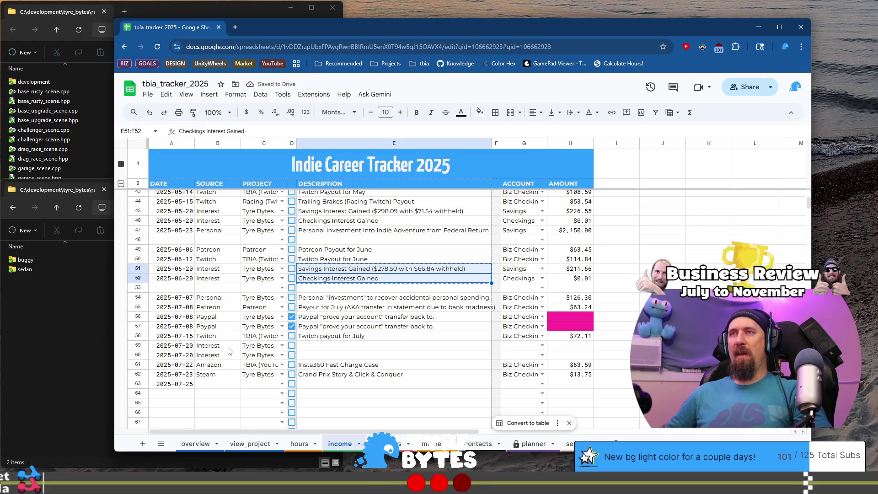
key(Down)
key(Down)
key(Down)
key(ctrl+v)
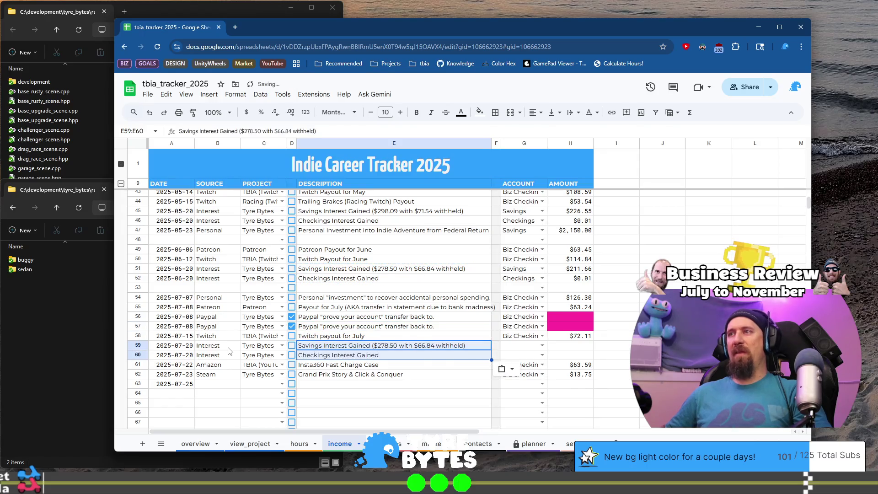
- Set the account to Savings for row 59 and Checkings for row 60
key(Right)
key(Right)
key(Down)
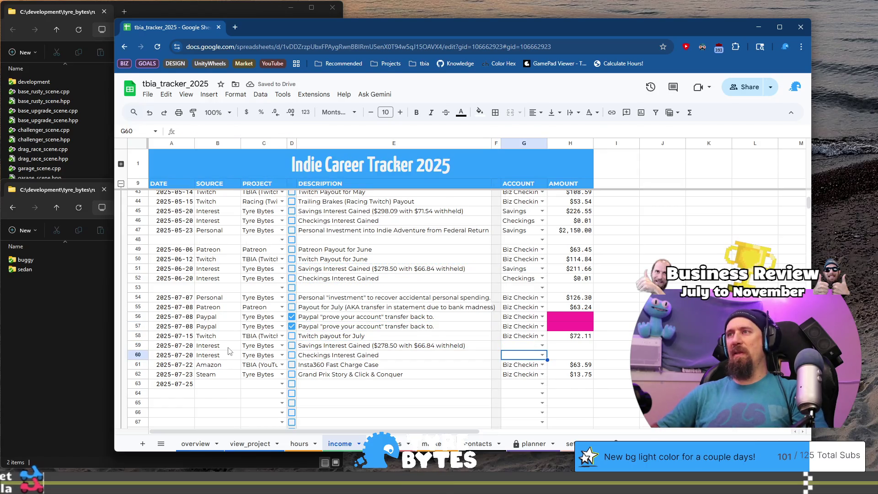
text(Ch)
key(Return)
key(Up)
text(S)
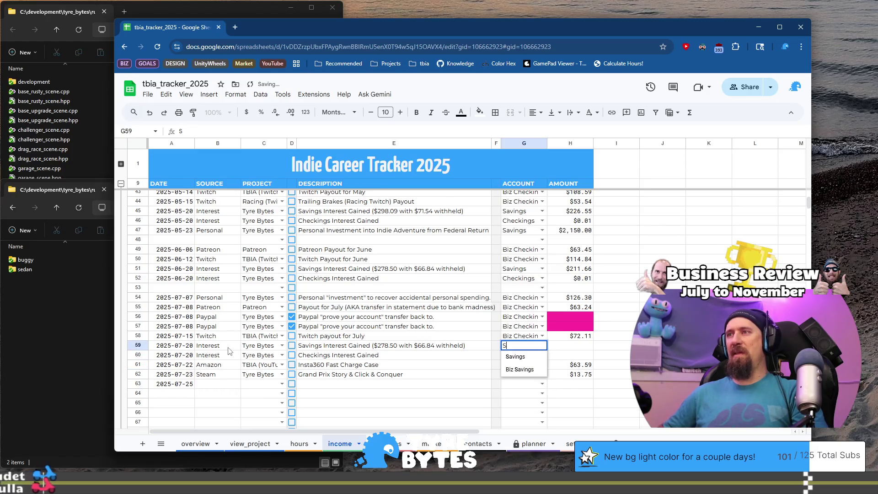
key(Return)
key(ctrl+Right)
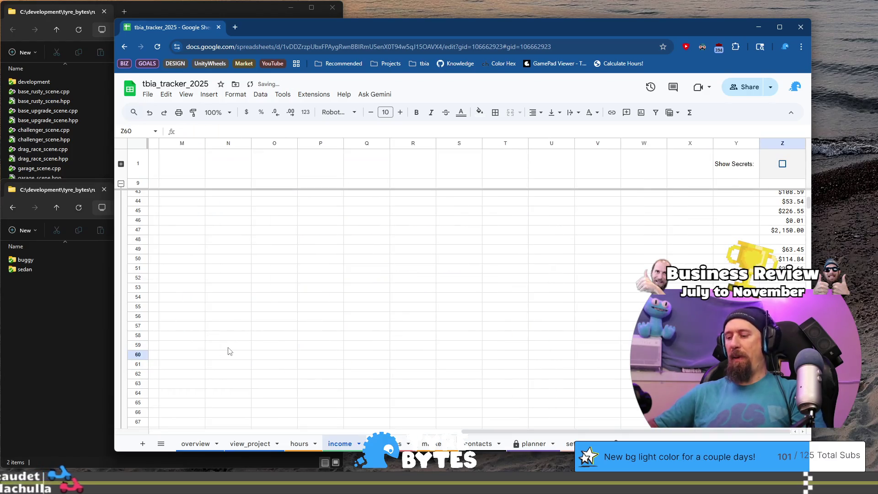
key(Up)
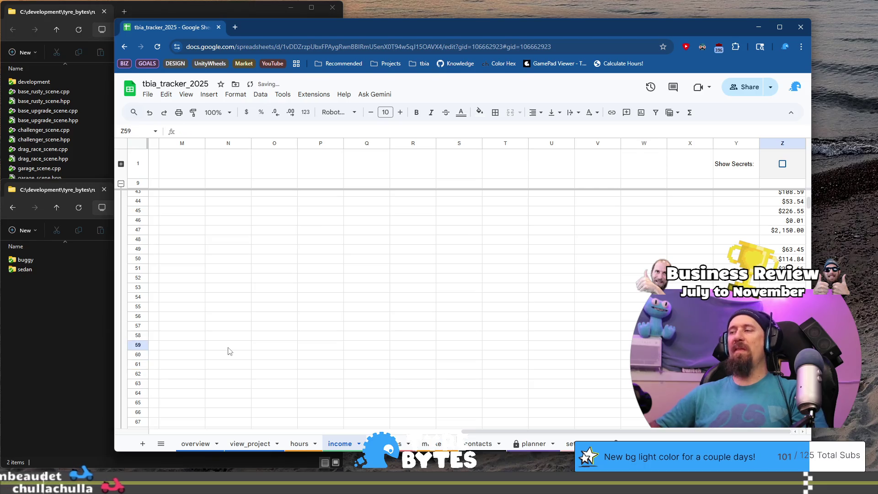
key(Home)
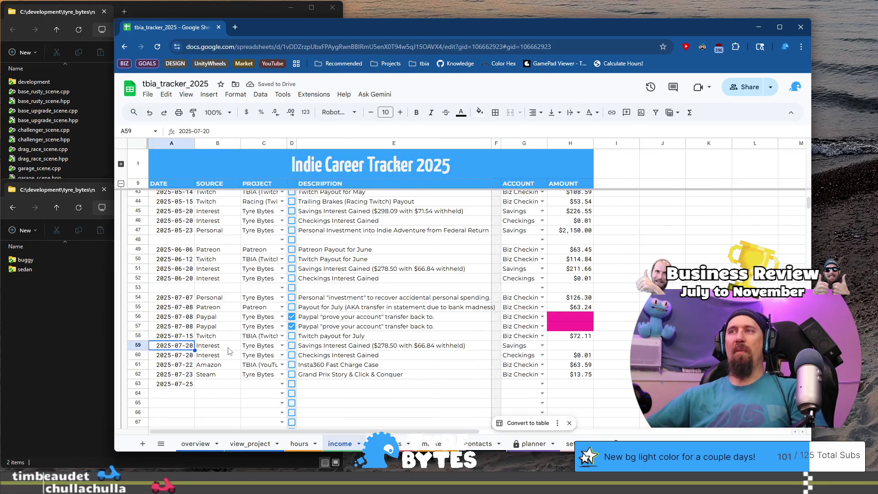
- Change the amount in row 59's savings interest description from 278.50 to 255.88
click(392, 349)
double_click(393, 346)
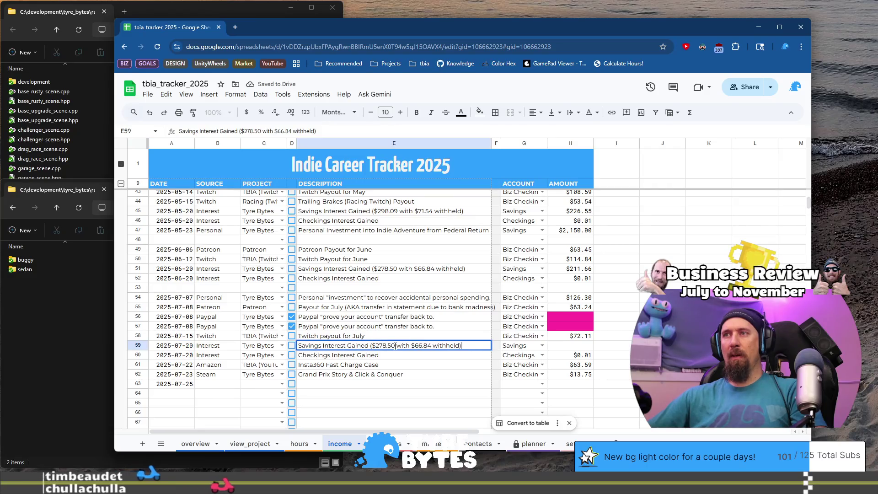
drag(376, 345, 394, 345)
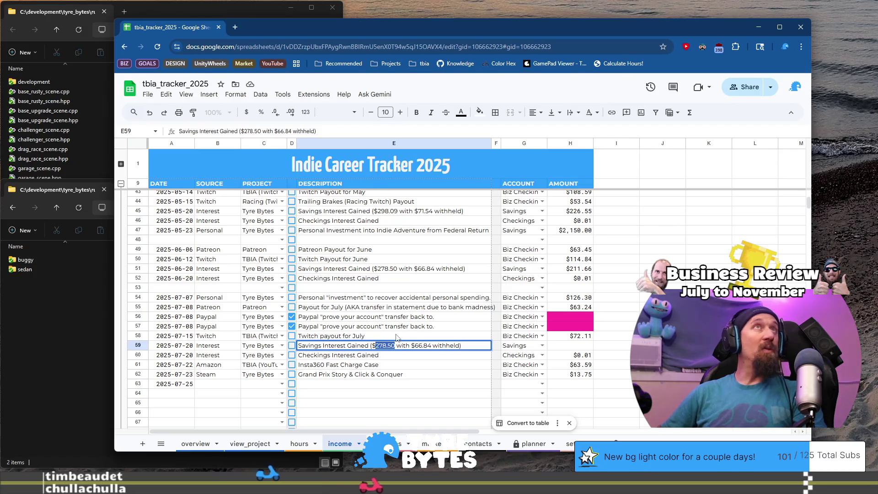
text(255.8)
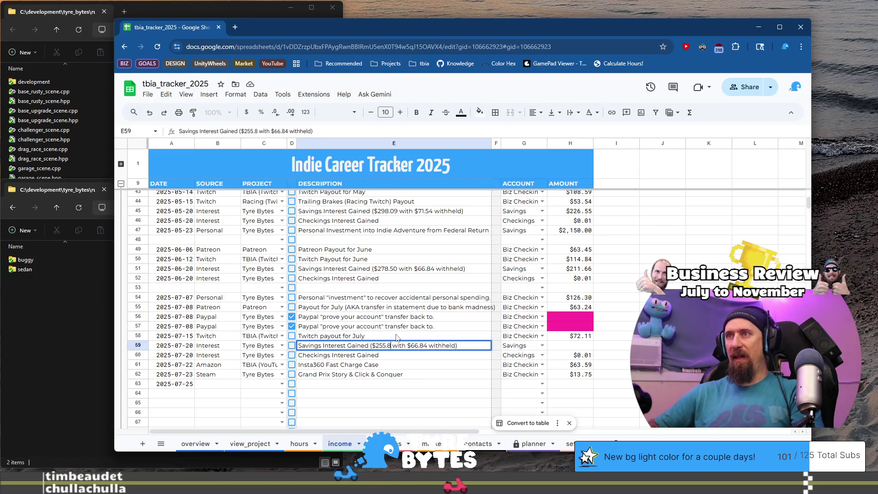
text(8)
click(418, 378)
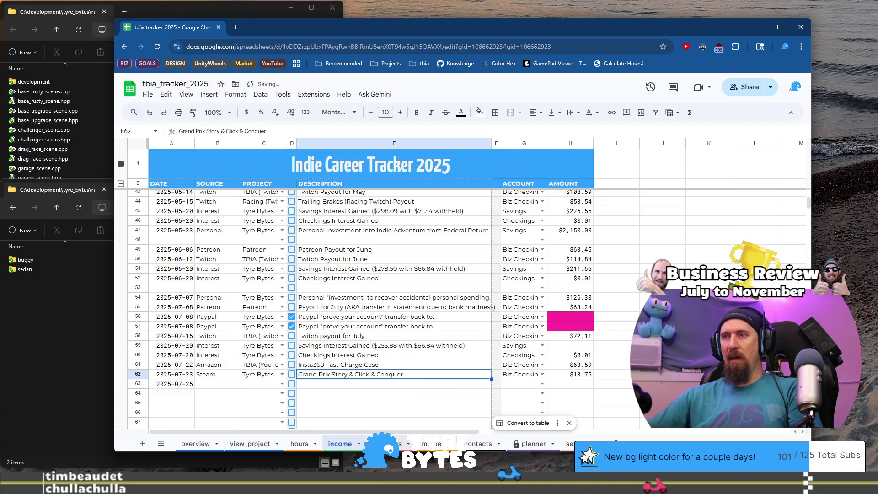
click(569, 445)
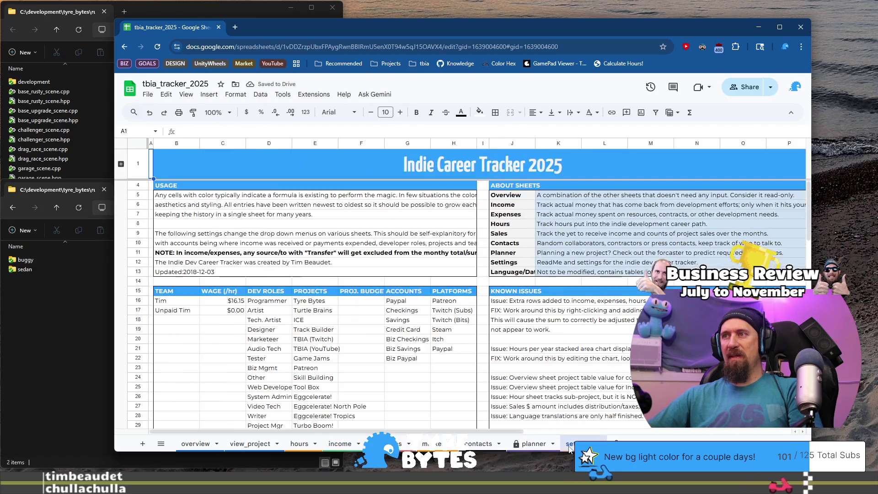
- In the planner's Bank Interest calculator, enter Before balance $89,009.39 and After balance $89,203.86
scroll(503, 320, down, 2)
click(533, 443)
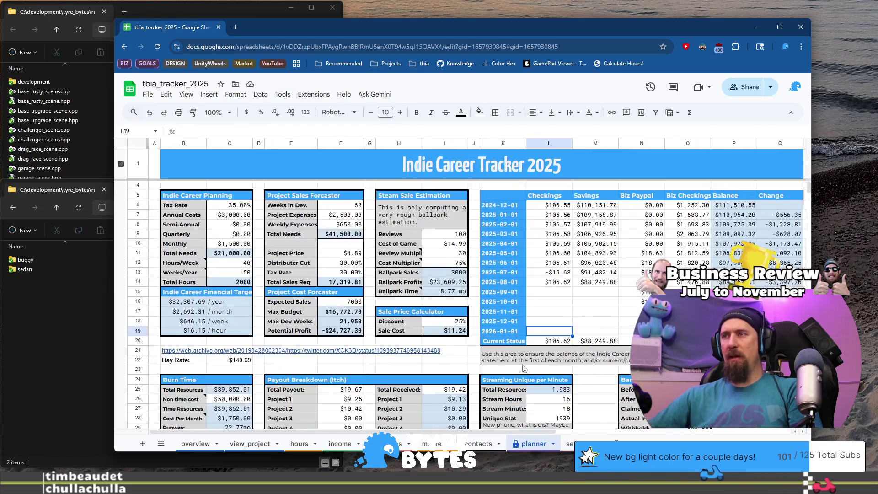
scroll(524, 369, down, 6)
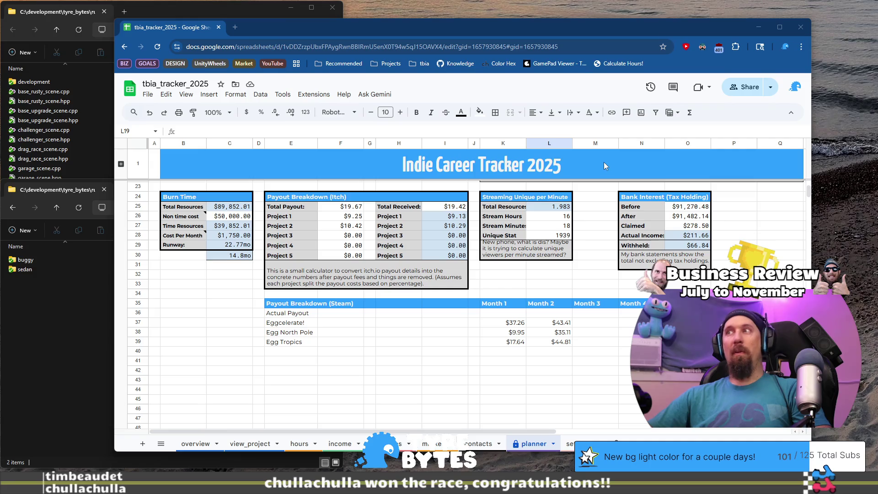
click(686, 208)
text(89203.86)
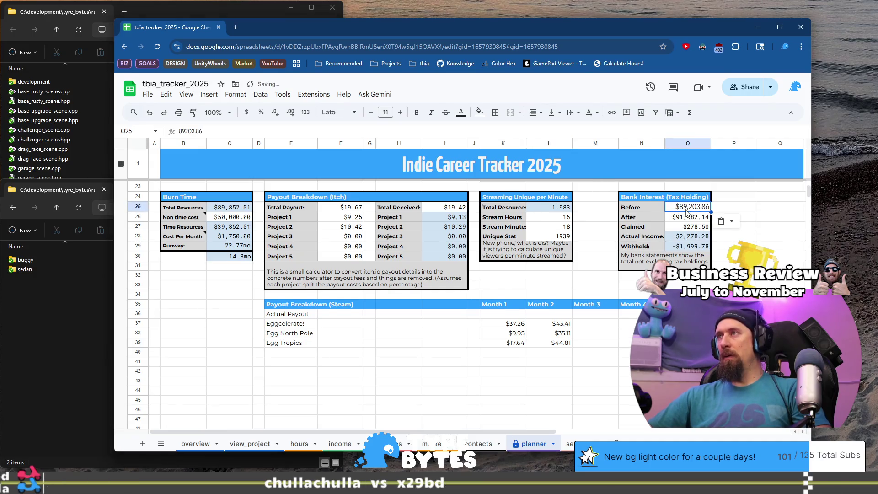
key(ctrl+z)
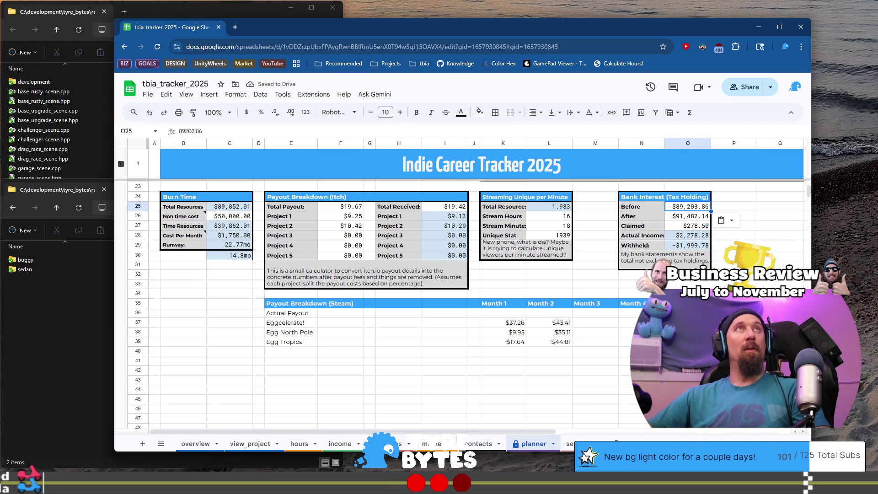
click(687, 218)
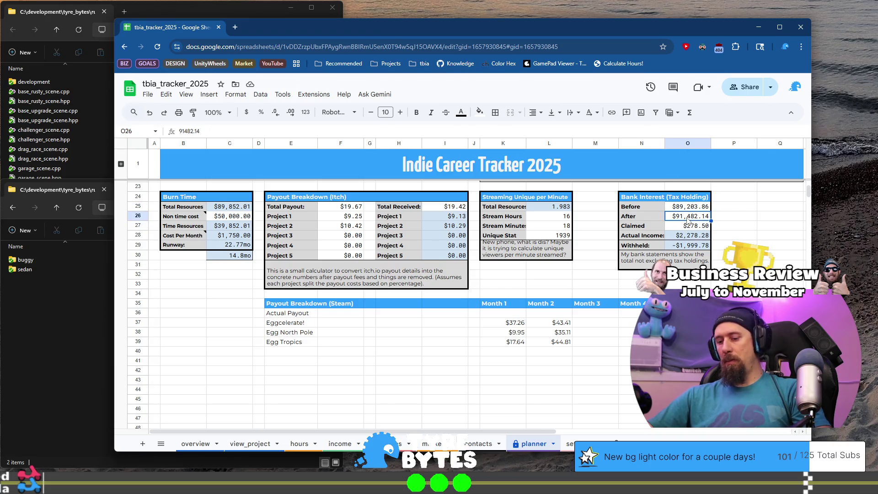
text($89,203.86)
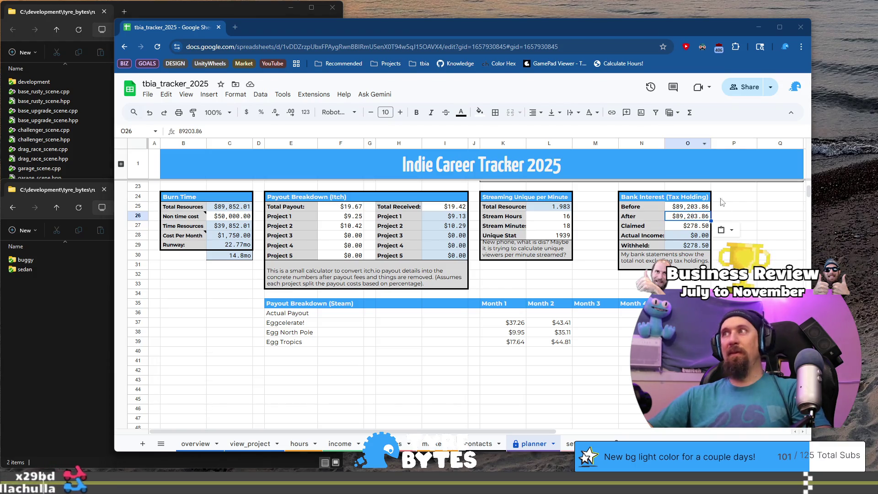
drag(682, 209, 683, 200)
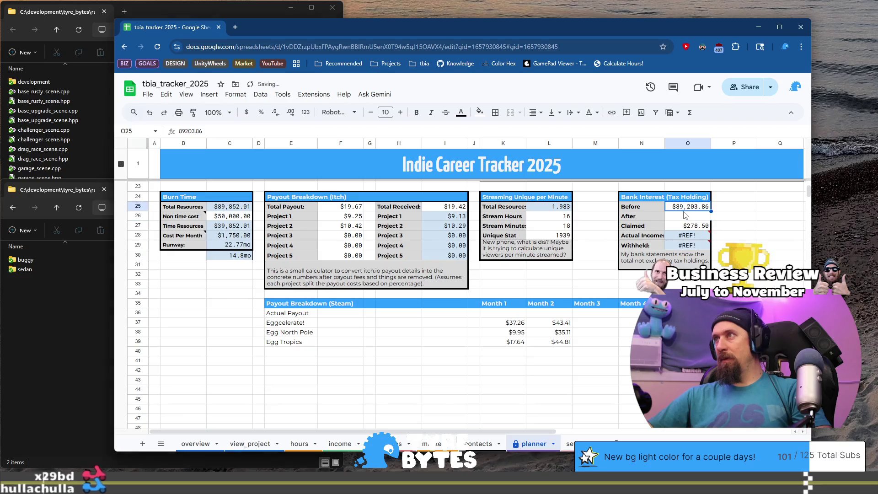
click(730, 208)
key(ctrl+z)
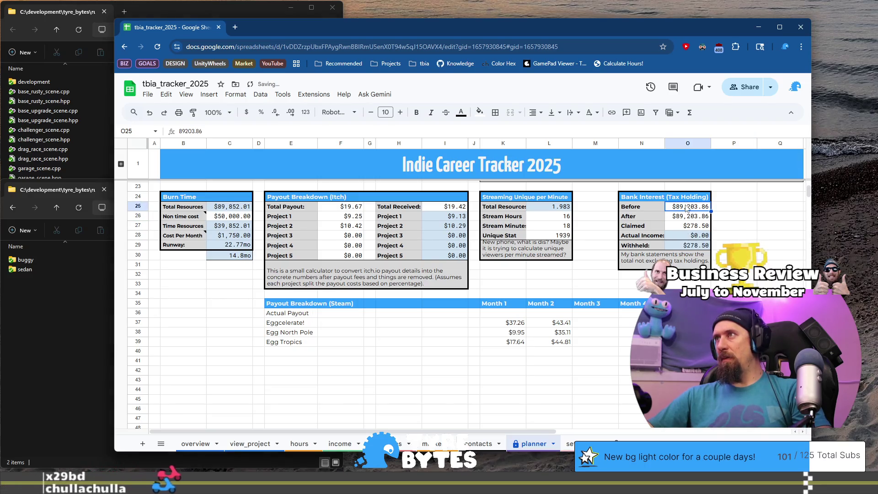
text(89009.39)
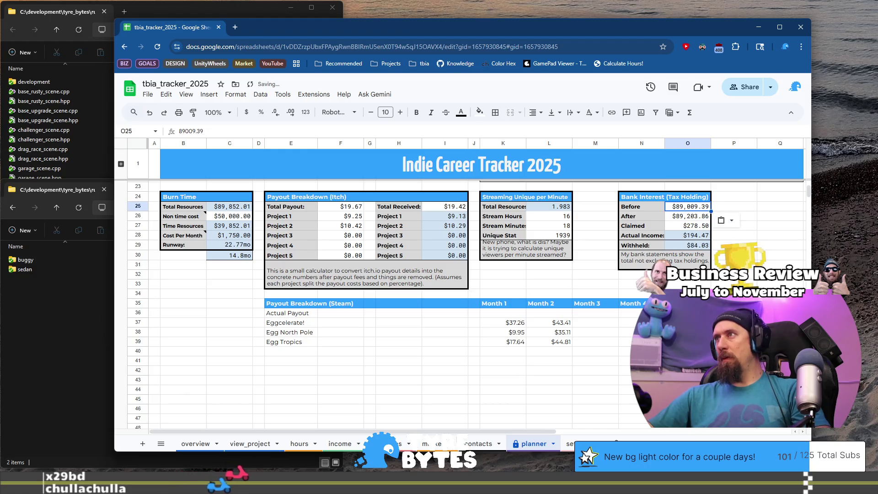
- Enter 255.88 as the claimed interest in the Bank Interest calculator
click(696, 227)
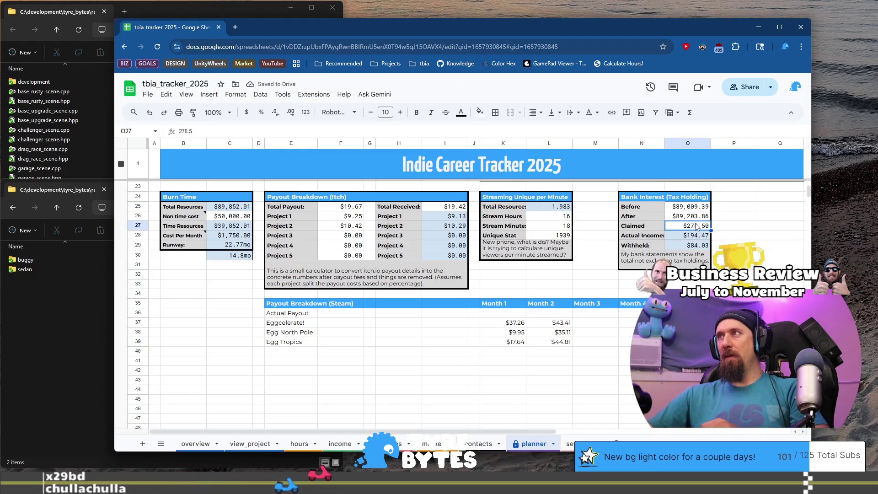
text(255.88)
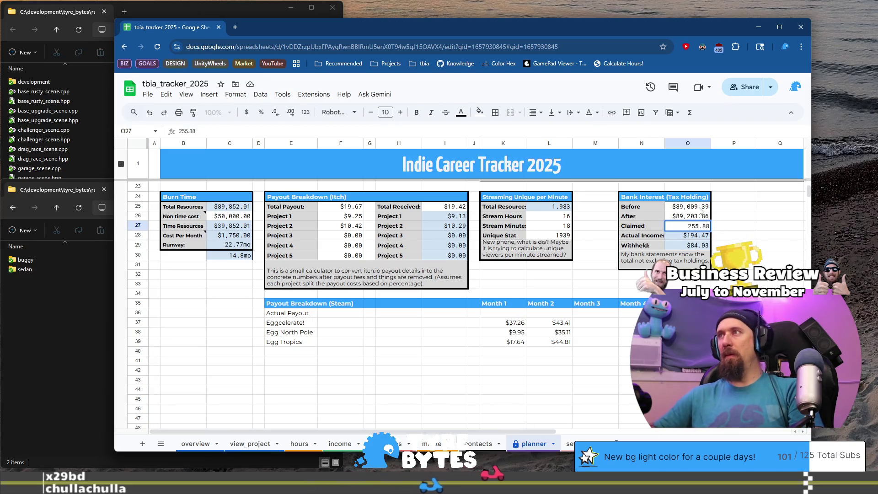
key(Up)
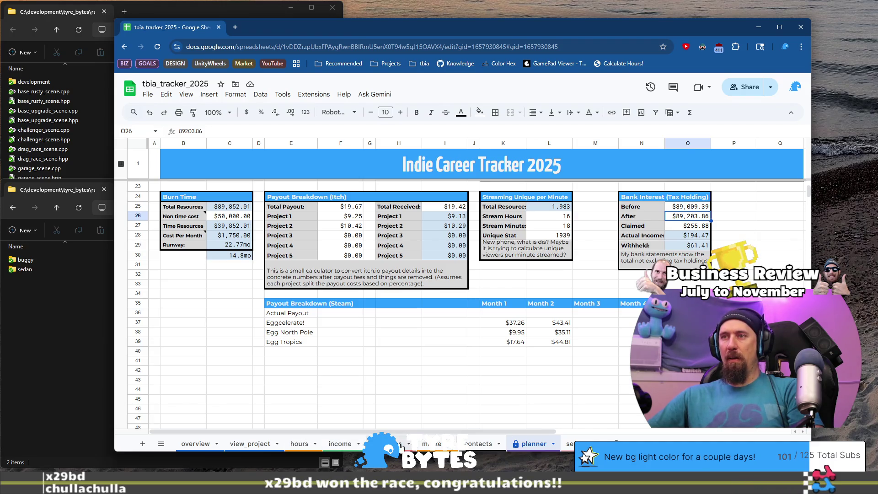
click(343, 447)
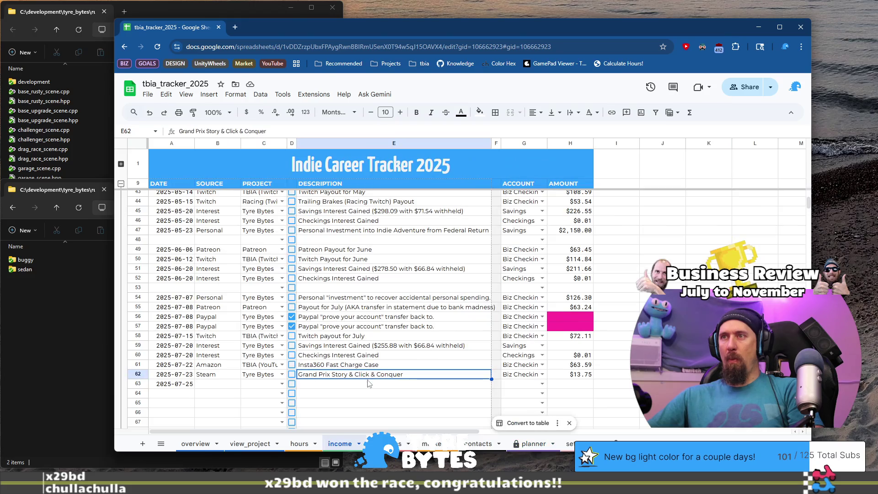
- Check row 59's $194.47 savings interest amount against the withheld figure on the planner sheet
click(400, 347)
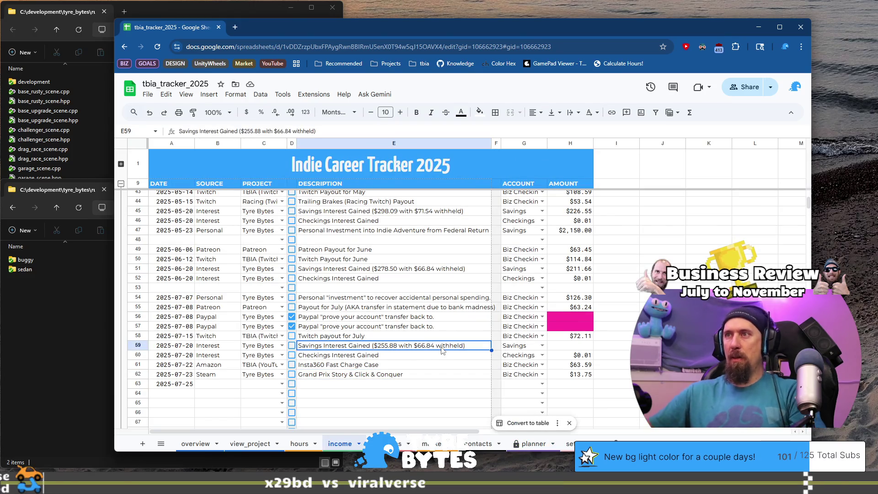
key(ctrl+Right)
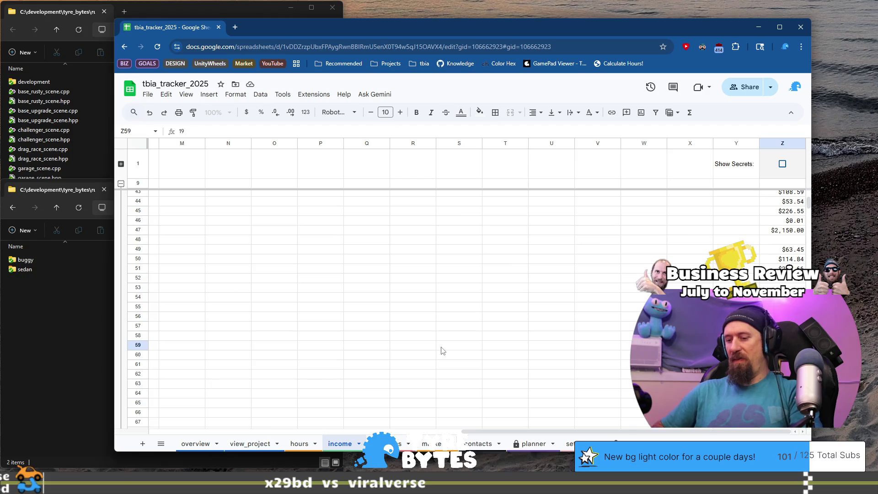
key(ctrl+Left)
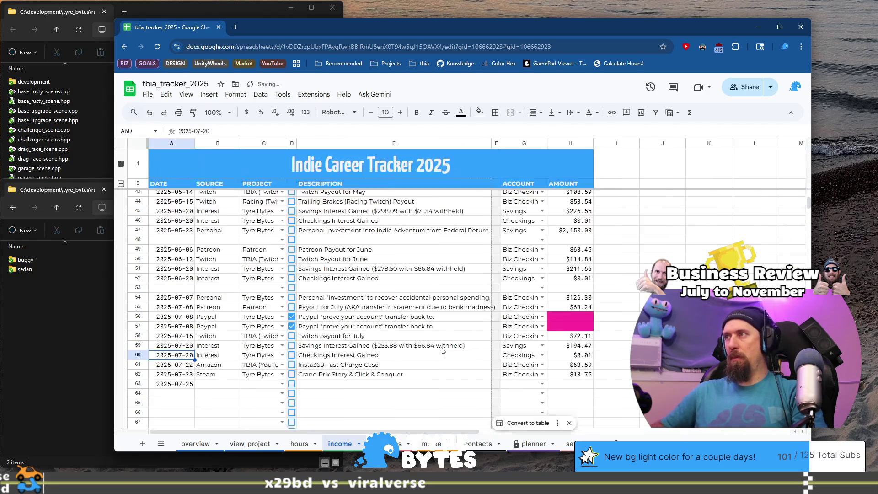
click(441, 347)
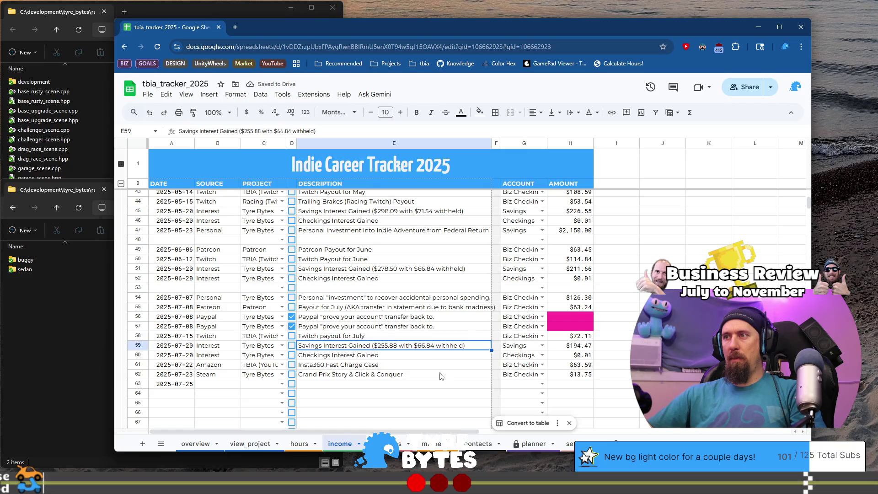
click(533, 444)
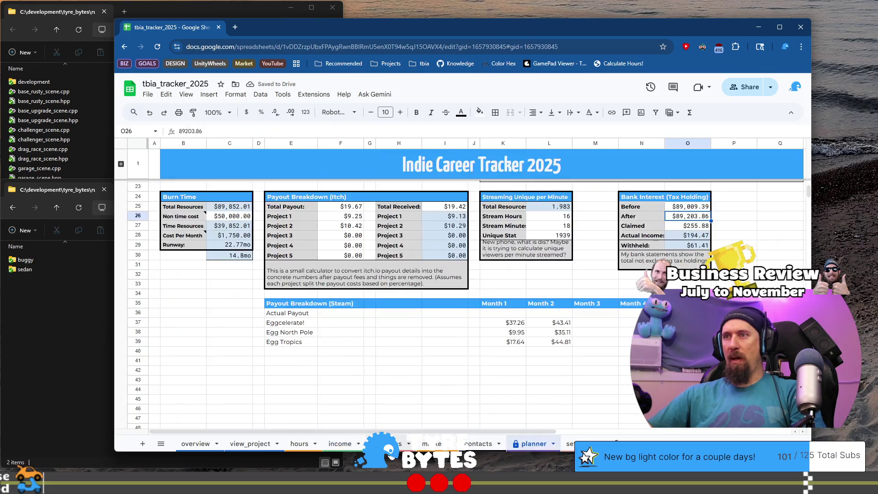
click(342, 448)
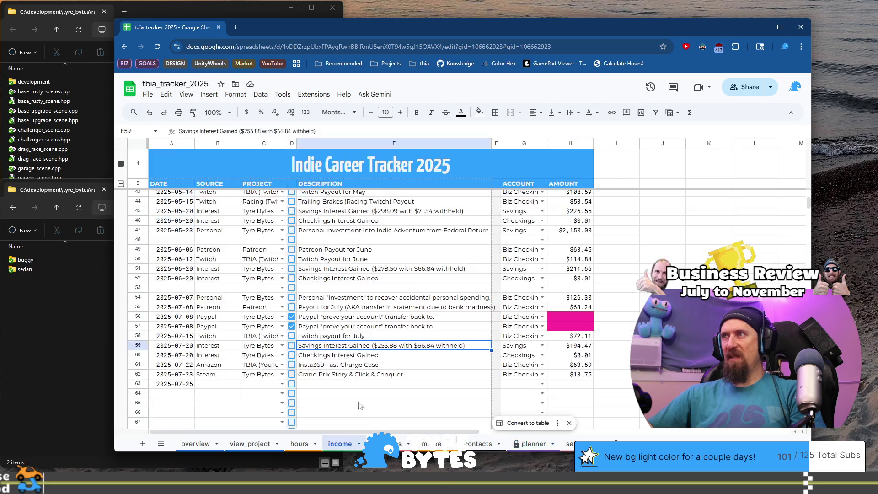
- Change the withheld amount in row 59's description from $66.84 to $61.41
double_click(421, 346)
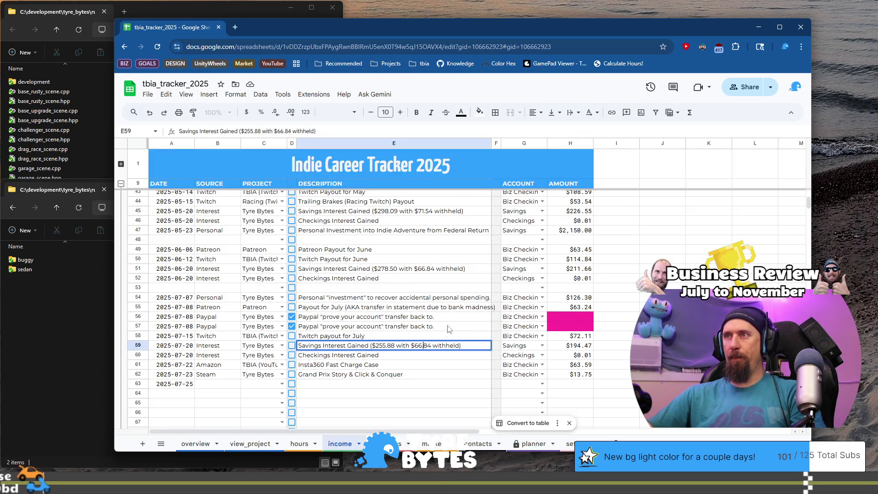
key(BackSpace)
text(1)
key(Delete)
key(BackSpace)
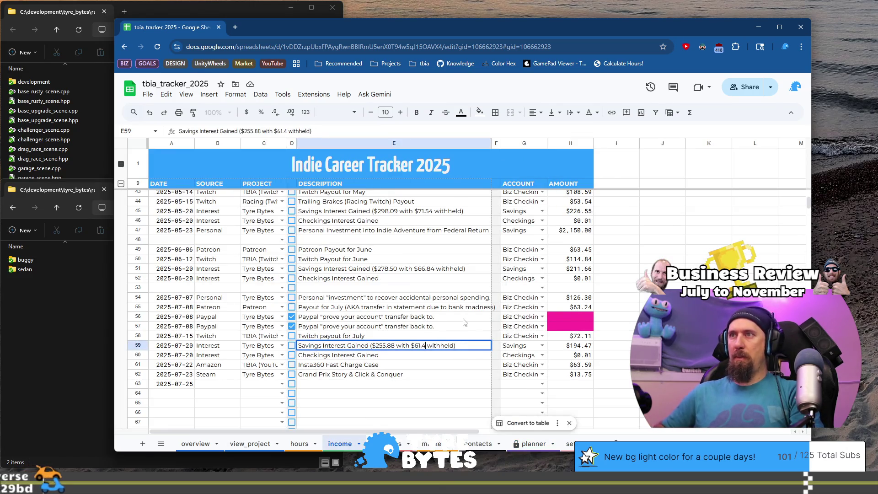
text(41)
key(Return)
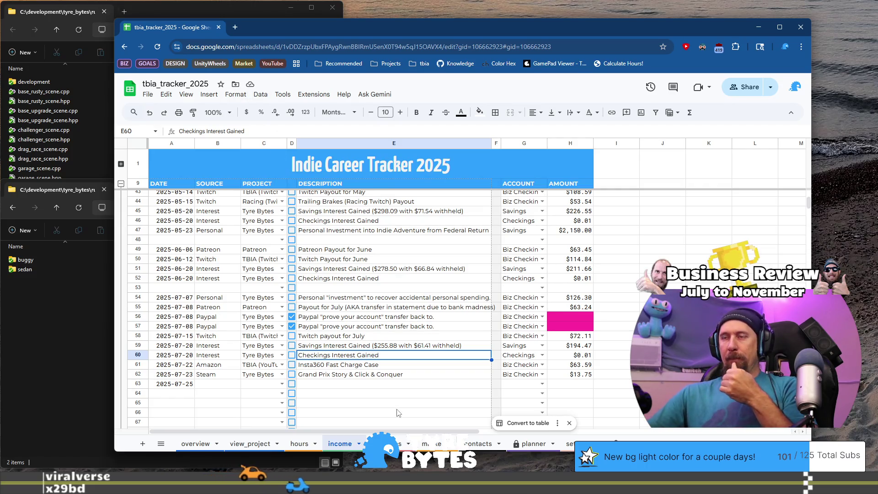
click(210, 387)
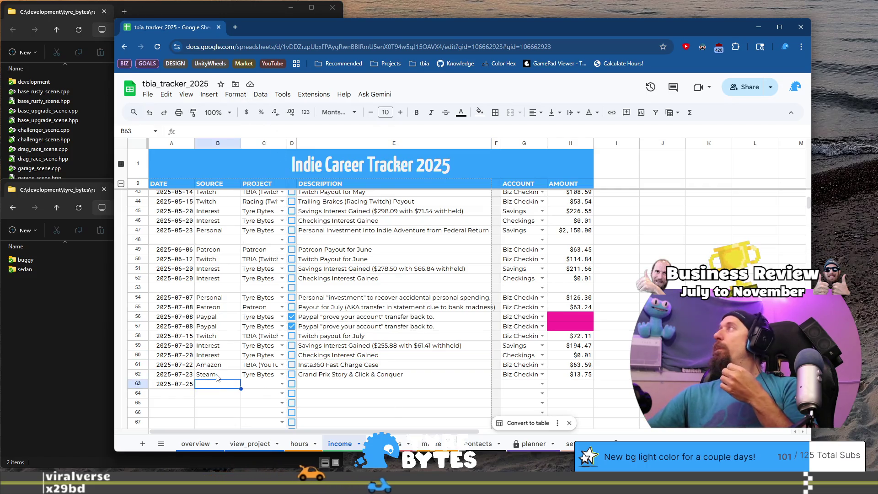
- Enter Steam as the source and Tyre Bytes as the project in row 63
text(Steam)
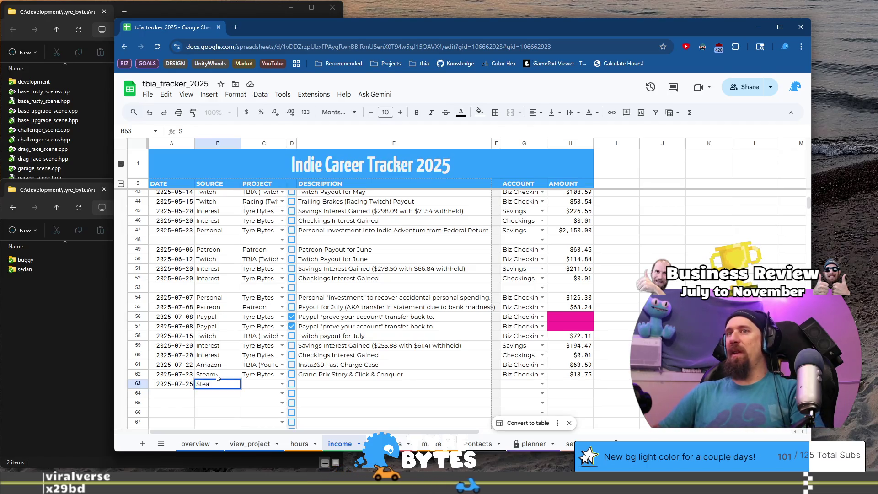
key(Tab)
text(Tyre)
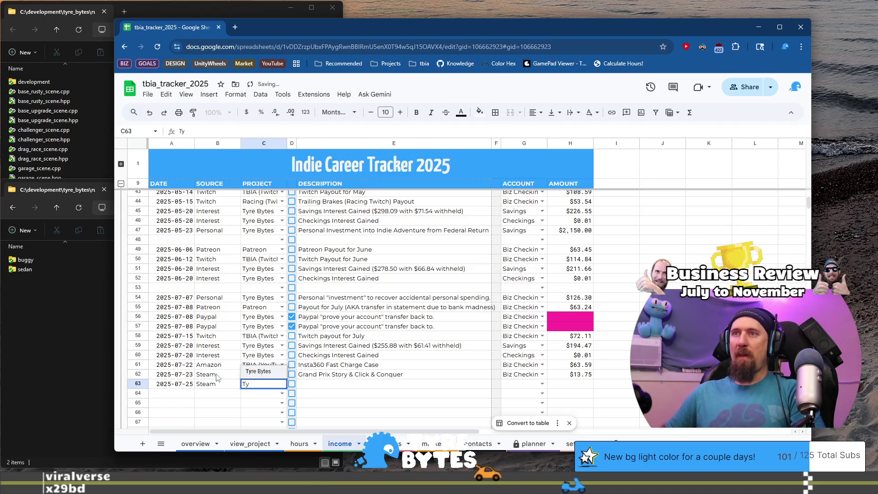
key(Tab)
key(Tab)
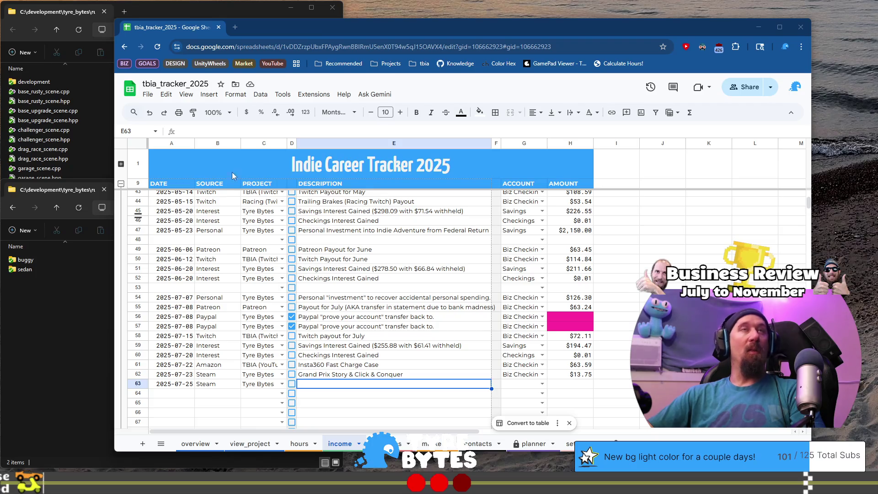
- Fill row 63 with description Rogue Tower, account Biz Checking and amount $15.89
click(383, 386)
text(R)
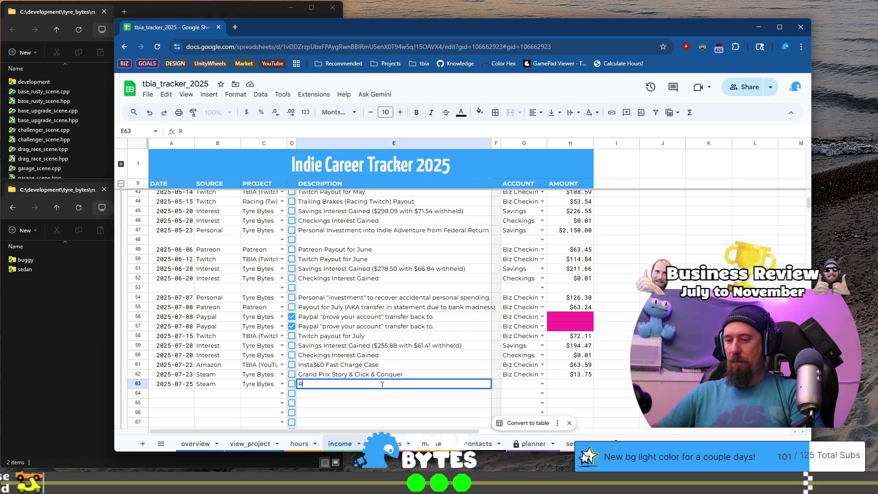
text(ogue Tow)
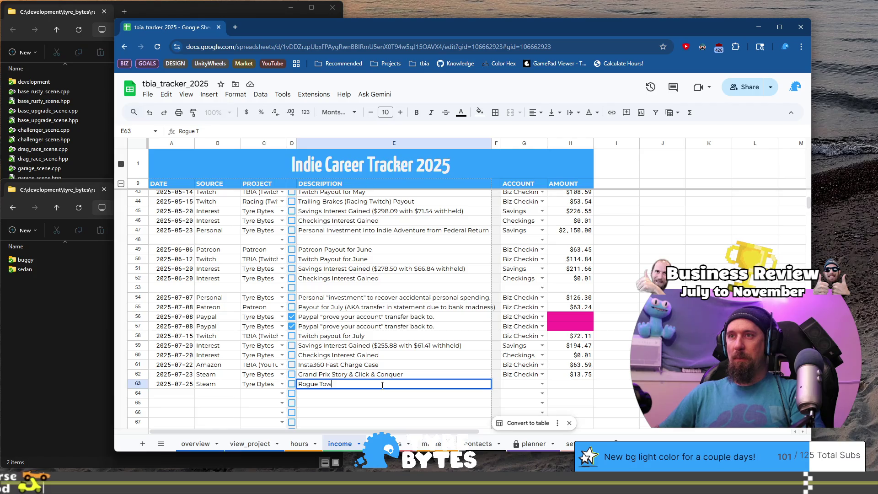
key(Tab)
key(Tab)
text(BV)
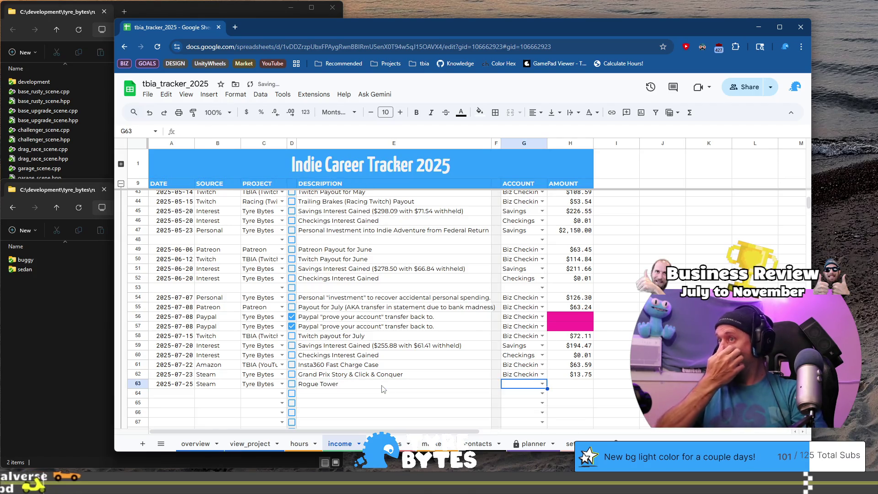
key(BackSpace)
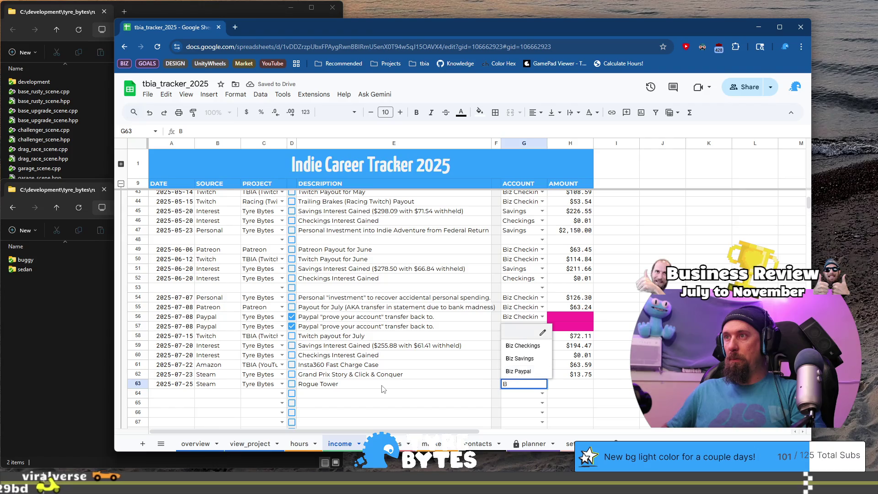
key(Tab)
key(ctrl+Right)
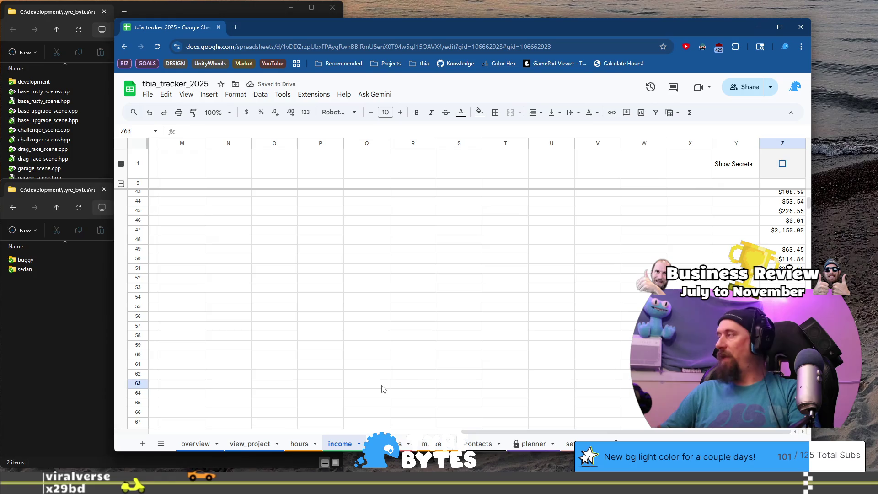
text(15.89)
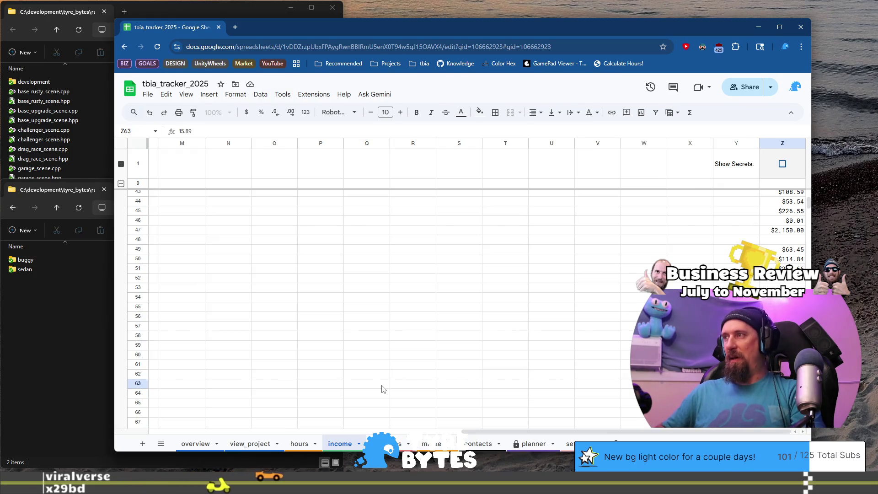
key(Return)
key(Home)
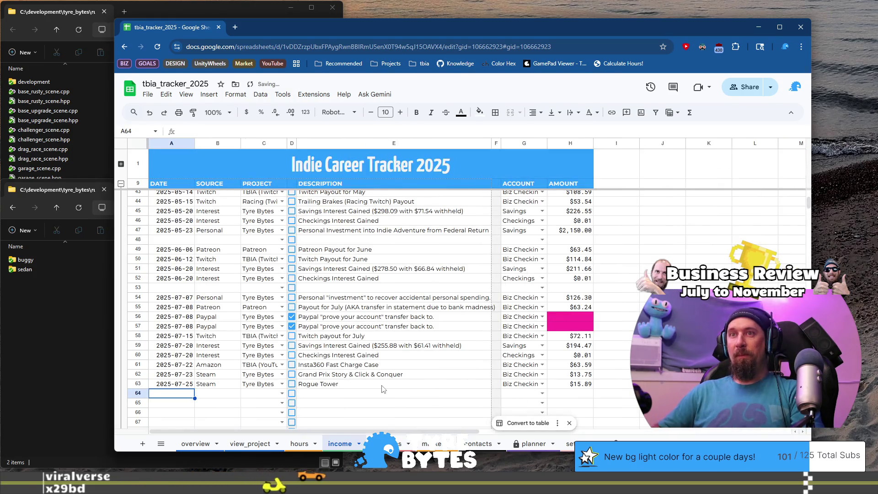
- Start row 64 with date 2025-07-25 and source Dreamhost
text(`dat)
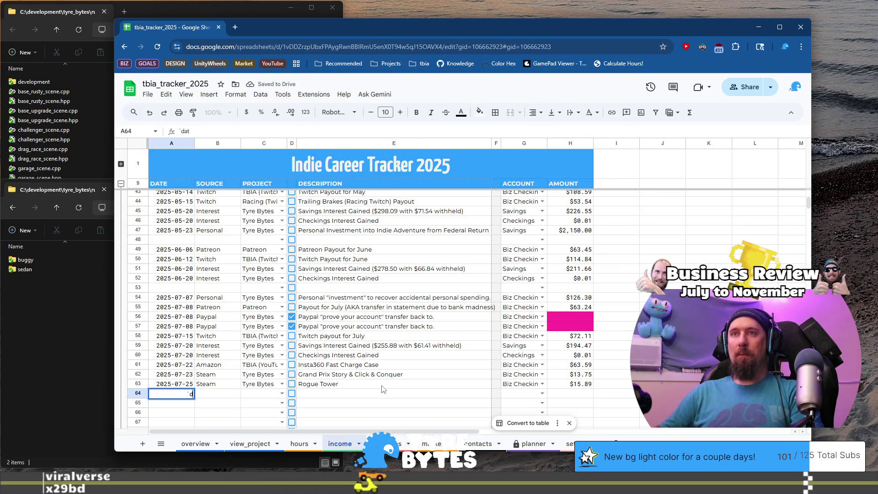
text(e)
key(Tab)
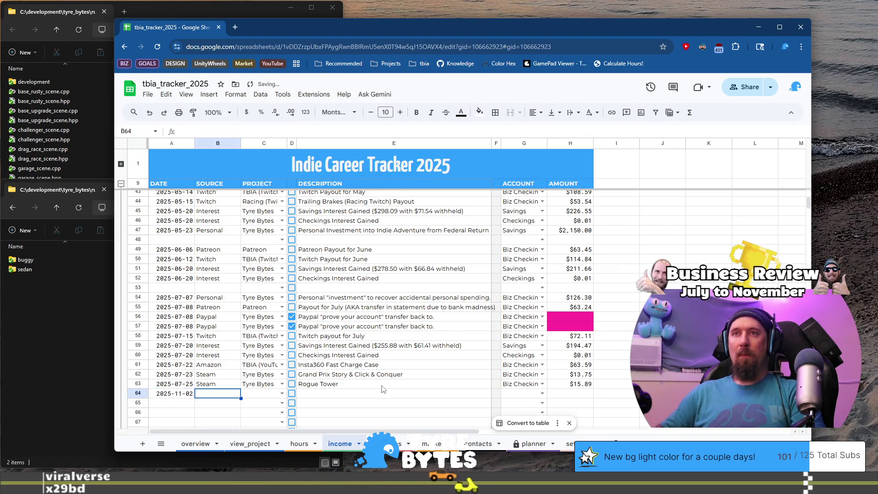
key(shift+Tab)
key(Return)
key(BackSpace)
key(BackSpace)
key(BackSpace)
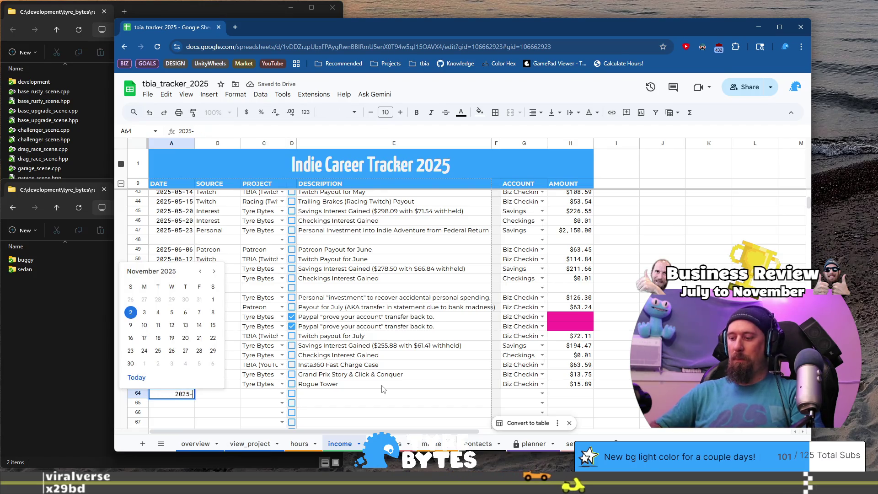
text(07-25)
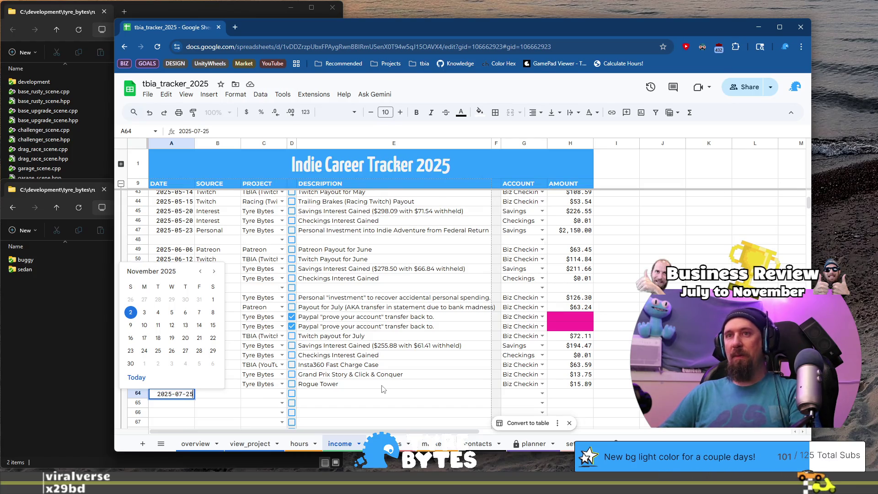
key(Tab)
text(Dreamhost)
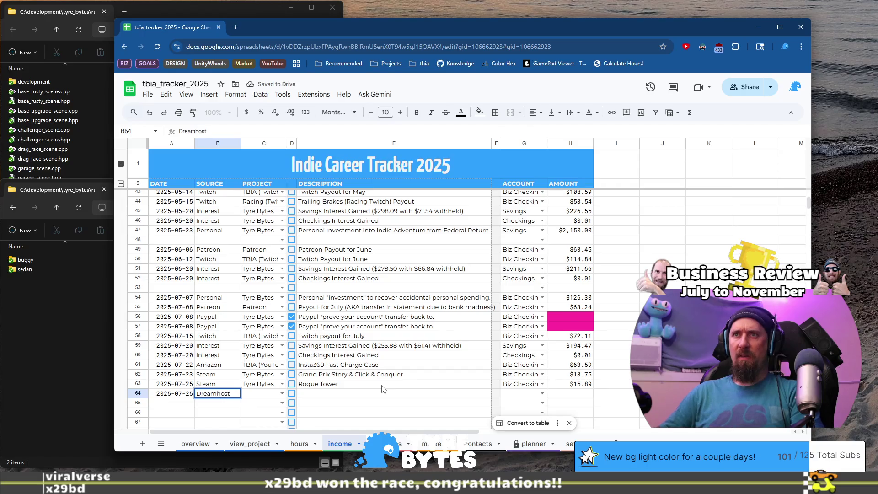
key(Tab)
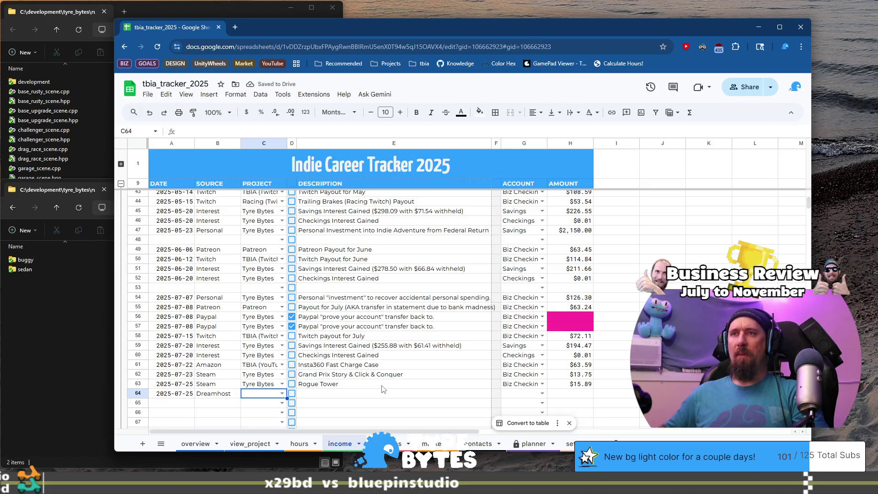
- Select the date, source and project cells of the two Steam rows 62–63
key(Up)
key(shift+Up)
key(shift+Left)
key(shift+Left)
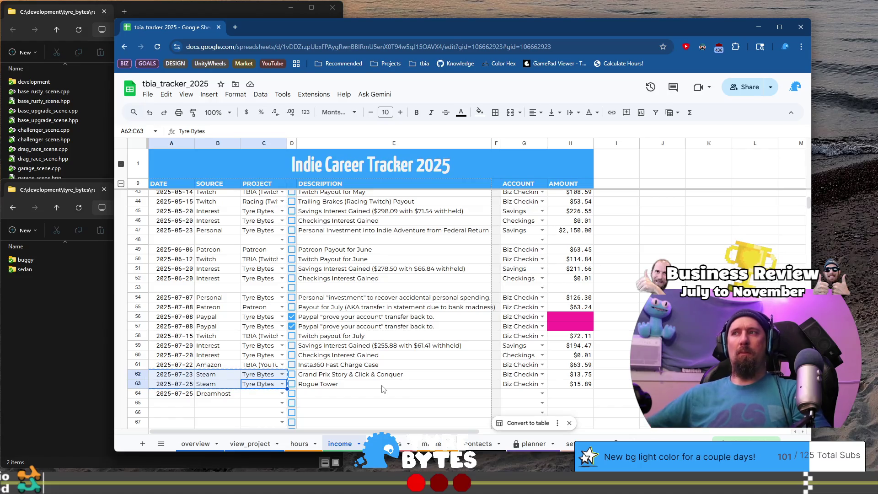
- Paste the Steam rows' date, source and project into A64 on the expenses tab
click(388, 443)
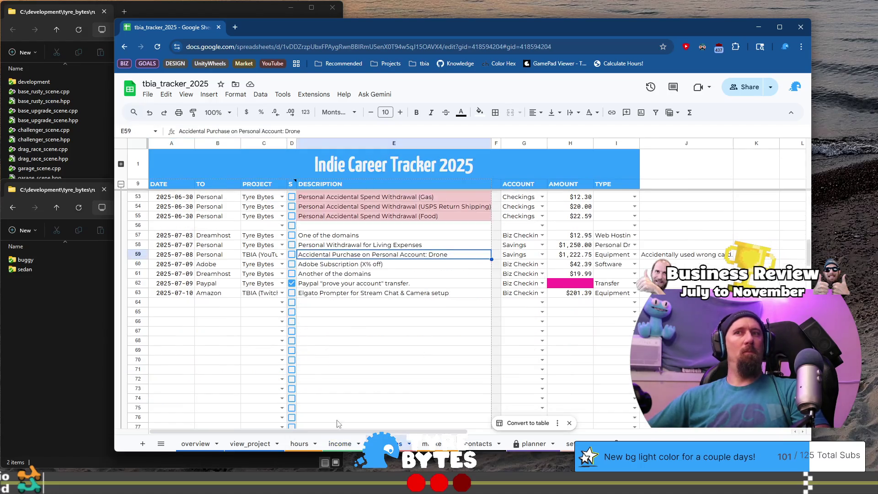
click(182, 304)
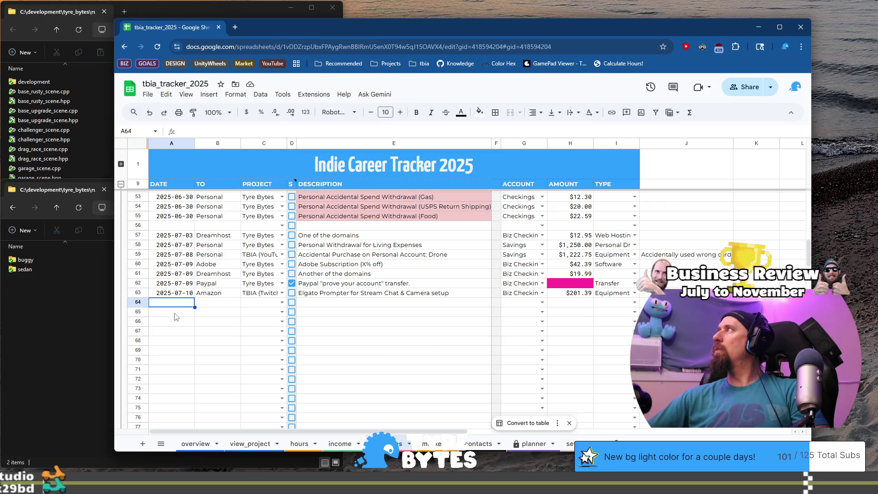
text(2025-07-23	Steam	Tyre Bytes 2025-07-25	Steam	Tyre Bytes)
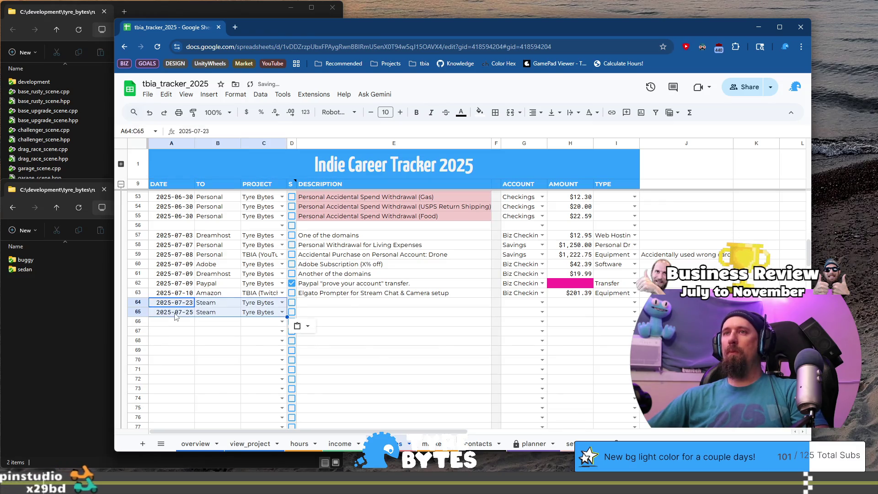
- Move the two Steam descriptions and accounts from income rows 62–63 to expenses rows 64–65
key(ctrl+shift+Page_Up)
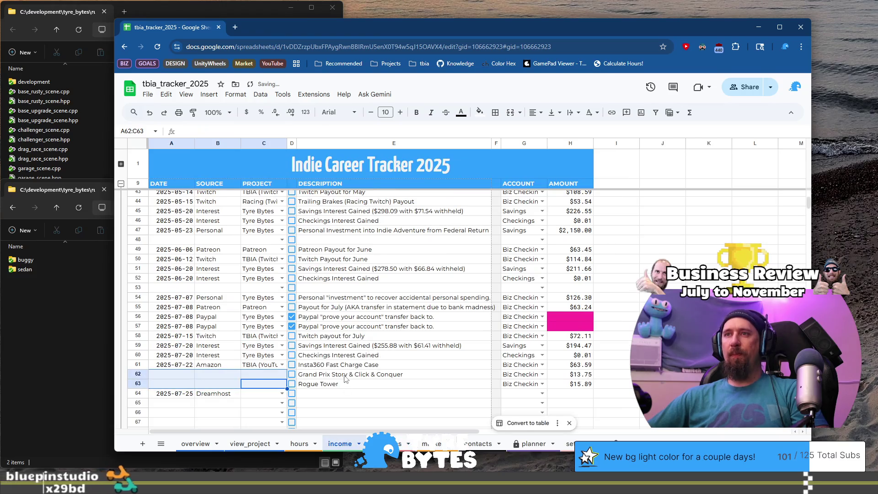
click(352, 375)
shift+click(580, 386)
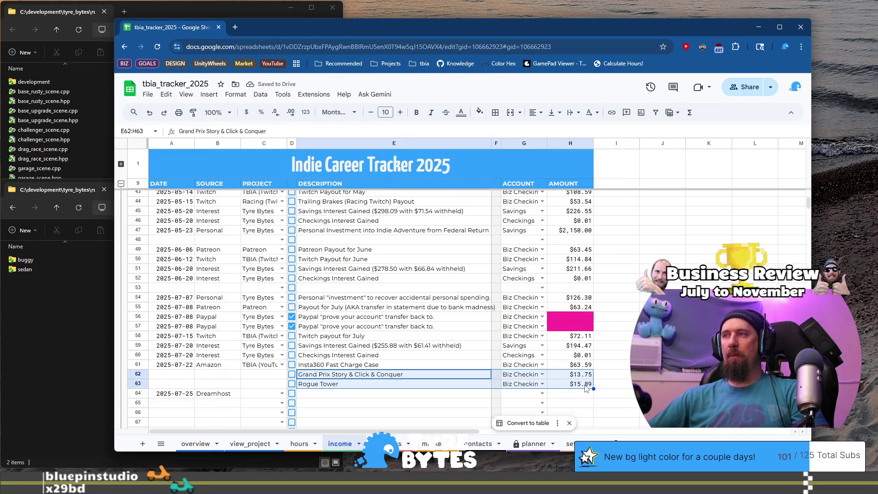
shift+click(537, 385)
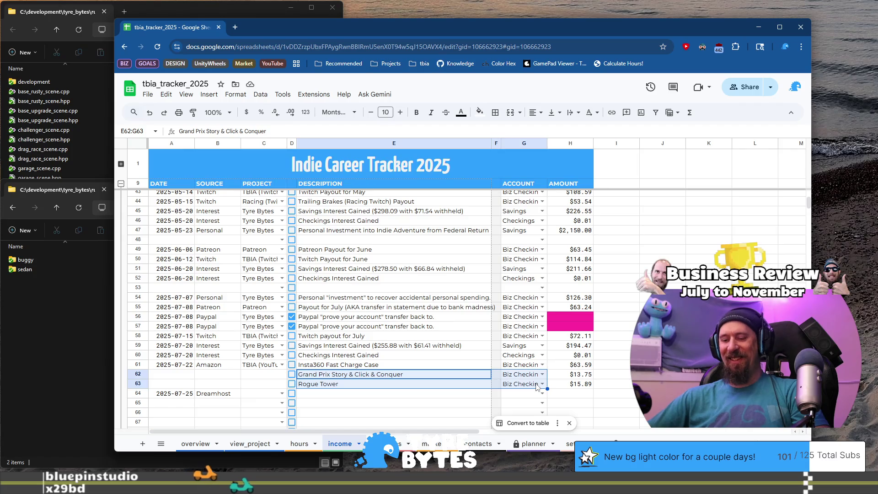
key(Delete)
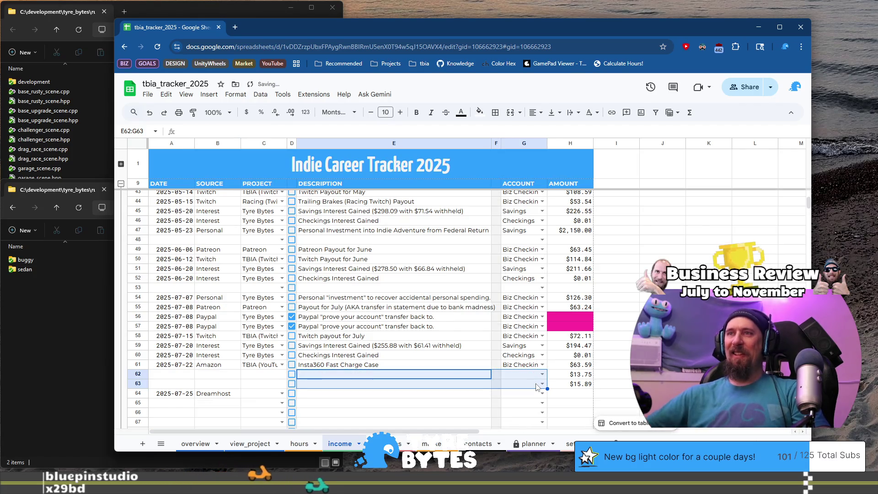
click(388, 443)
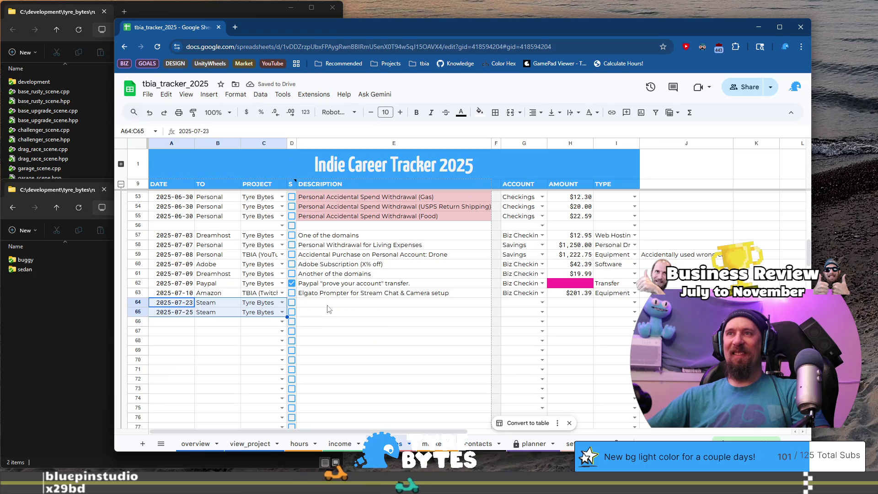
key(ctrl+v)
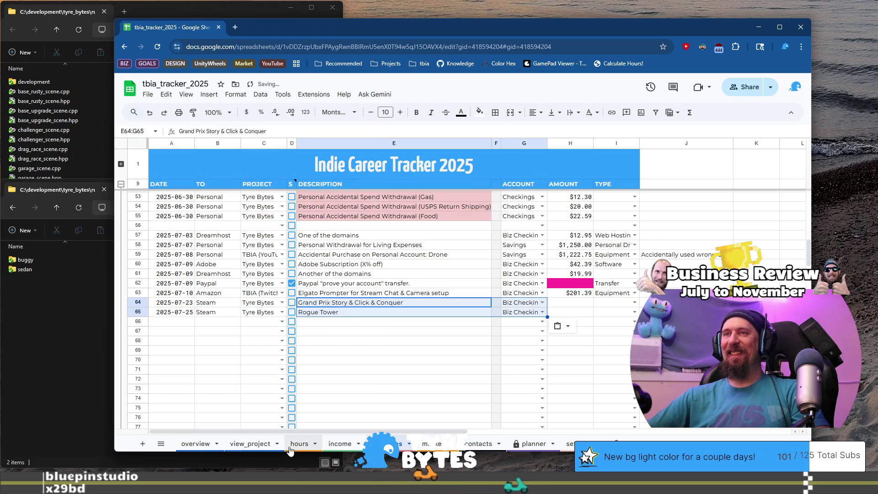
- Move the Steam amounts $13.75 and $15.89 from income column Z into expenses Z64:Z65
click(331, 445)
click(352, 383)
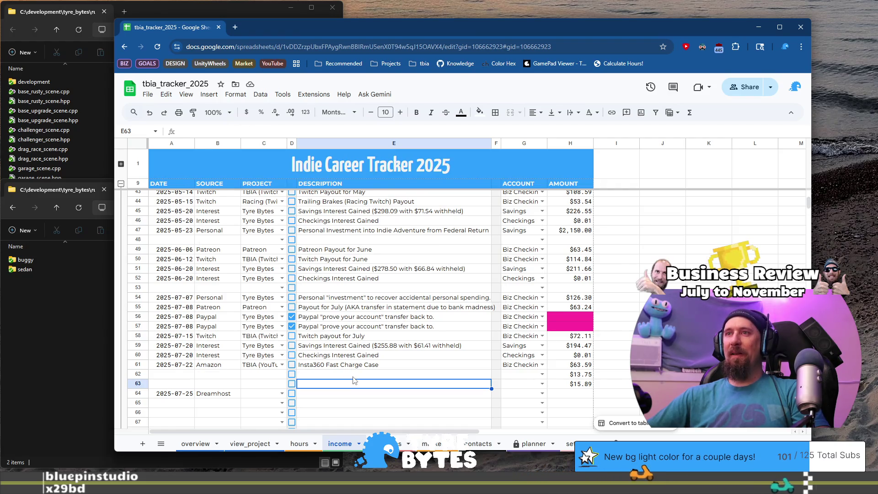
click(352, 375)
key(ctrl+Right)
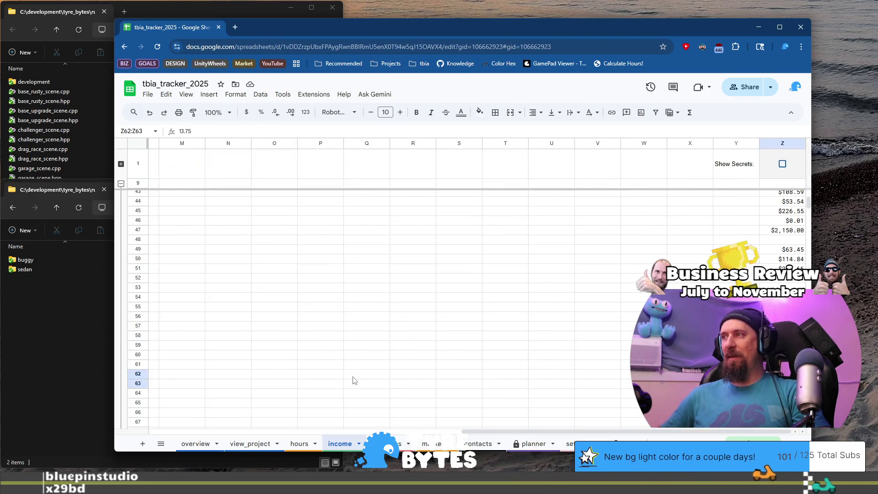
key(Delete)
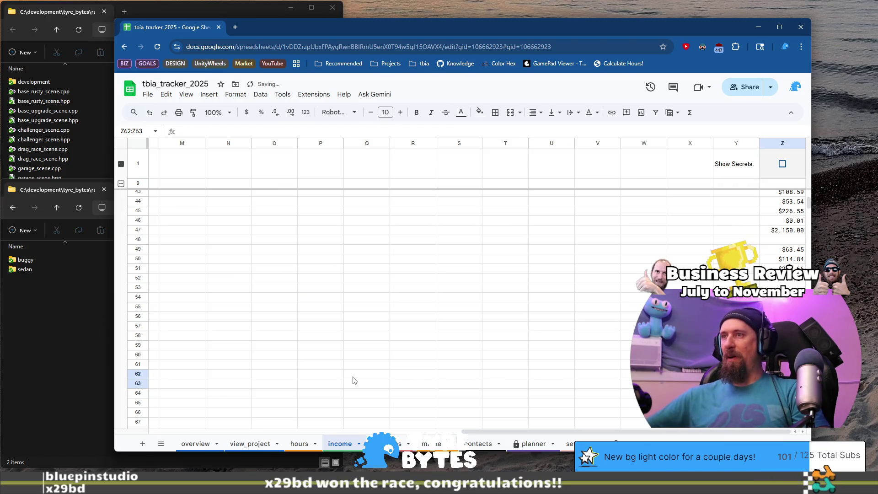
key(ctrl+Left)
click(395, 322)
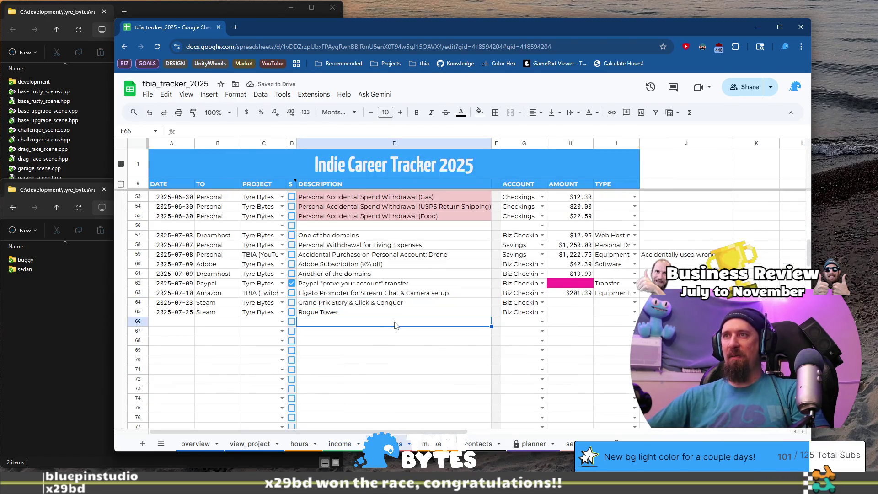
key(Up)
key(Up)
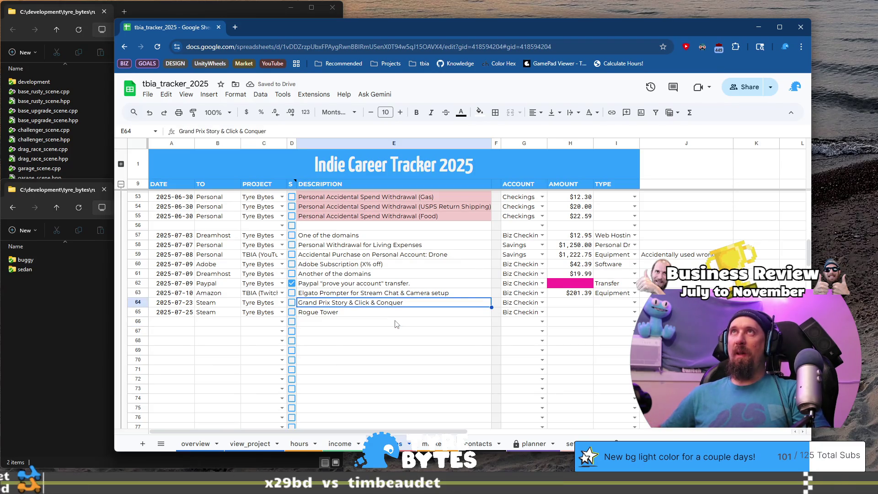
key(ctrl+Right)
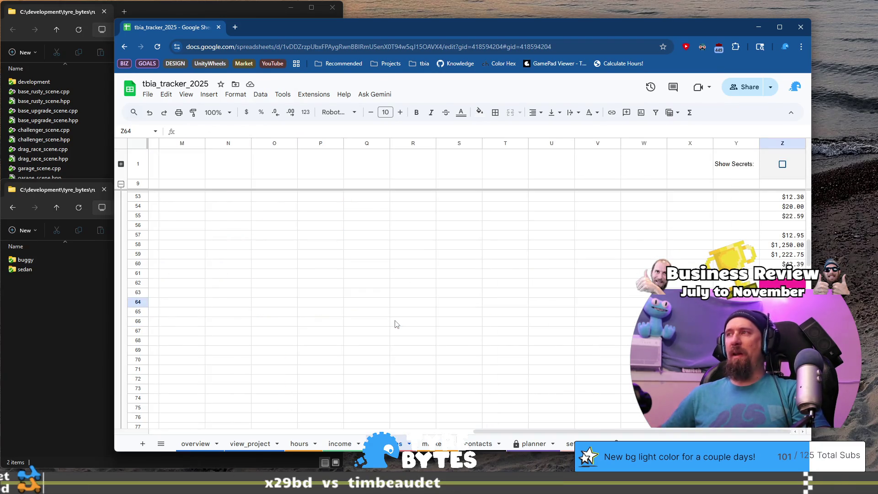
key(ctrl+v)
key(ctrl+Left)
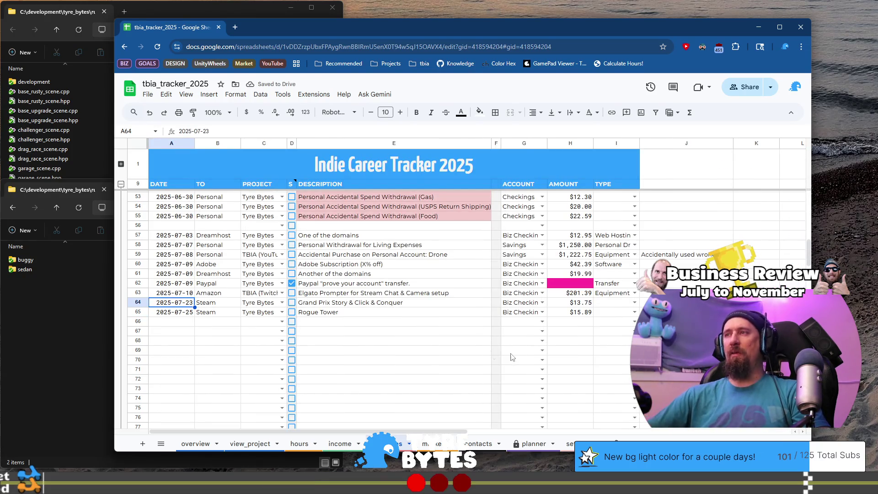
click(633, 303)
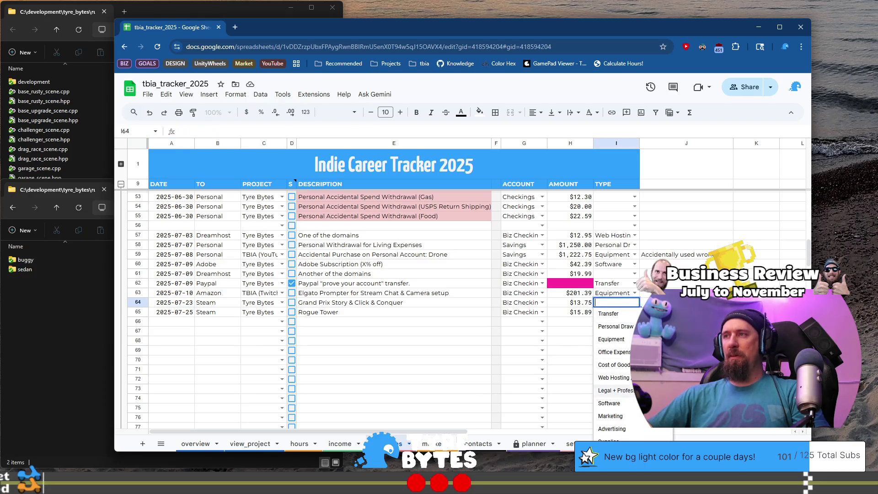
- Set TYPE to Marketing for the Grand Prix Story row and fill it down to Rogue Tower
scroll(615, 366, down, 1)
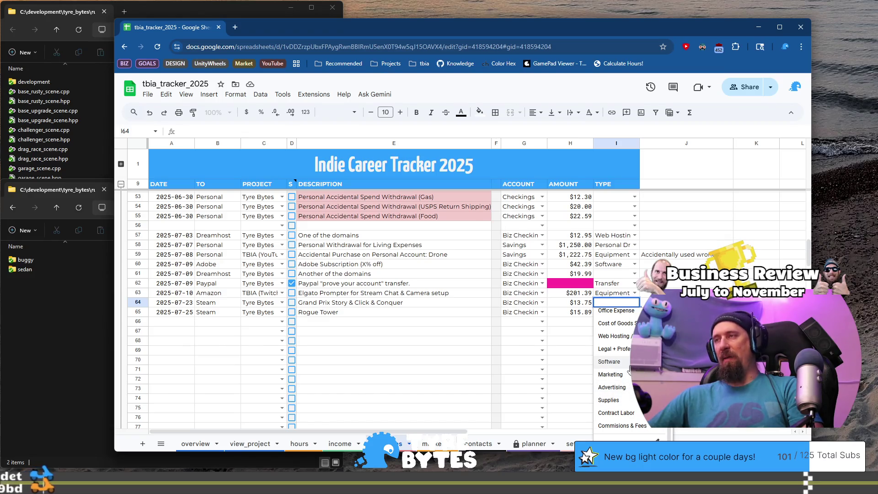
scroll(629, 367, up, 1)
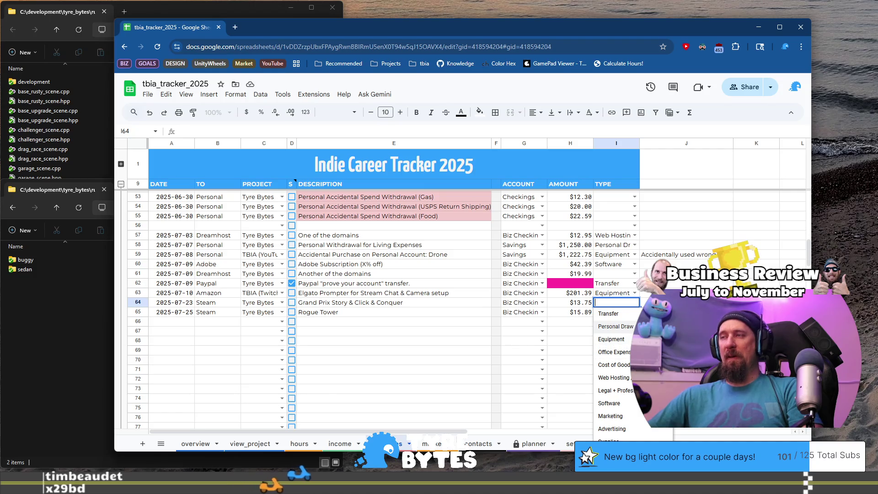
click(574, 334)
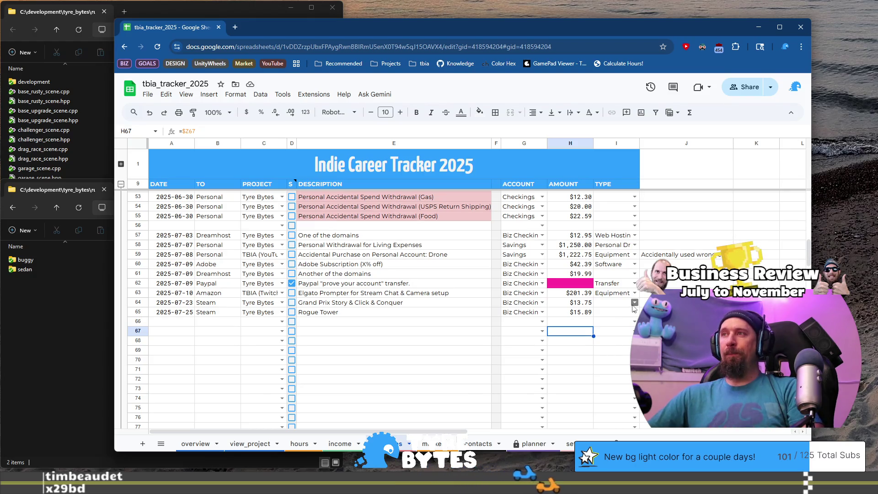
click(635, 303)
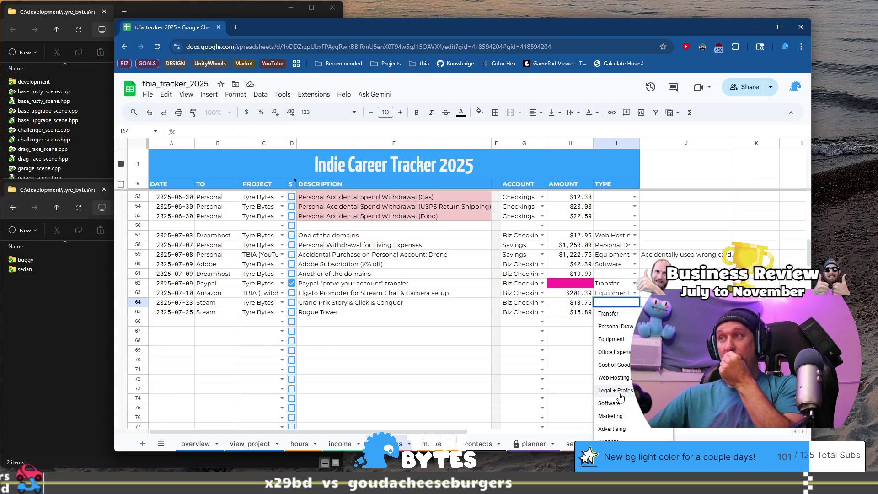
scroll(624, 400, down, 2)
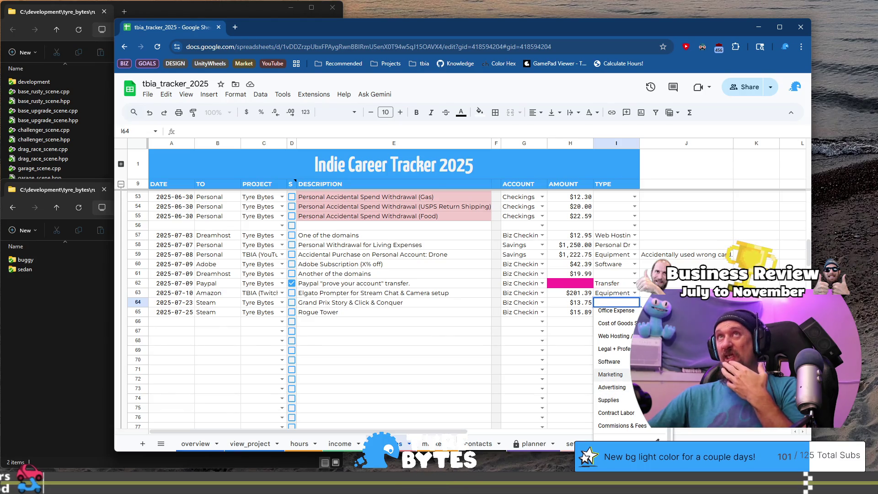
scroll(612, 376, up, 2)
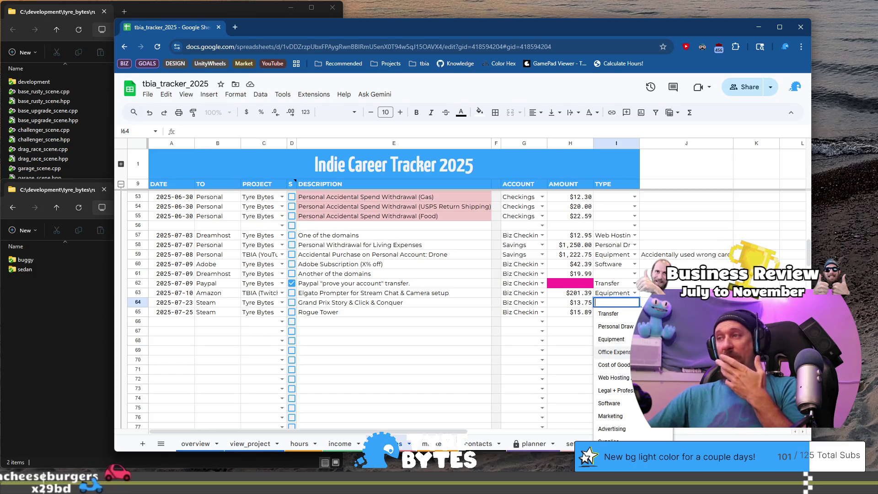
click(632, 420)
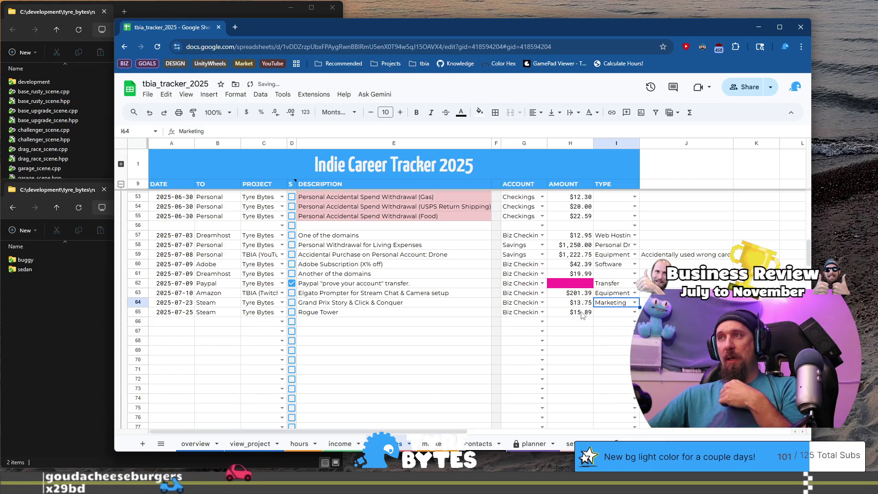
key(Down)
key(ctrl+d)
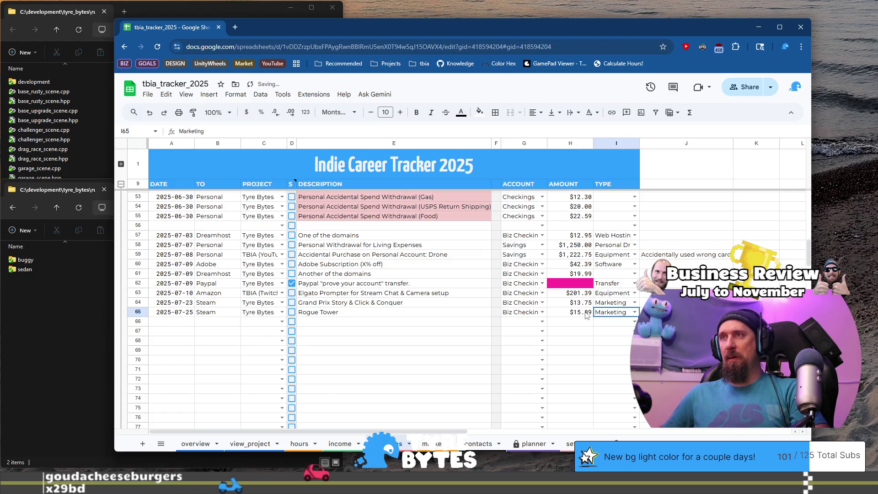
key(Left)
key(Left)
key(Up)
key(Left)
key(Left)
- Append '(games for Market Research)' to Grand Prix Story and '(game for Market Research)' to Rogue Tower
text(()
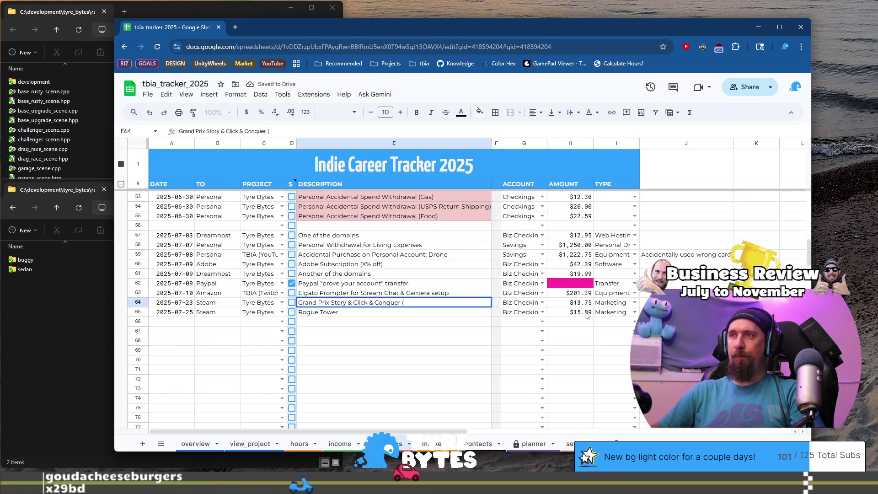
text(games f)
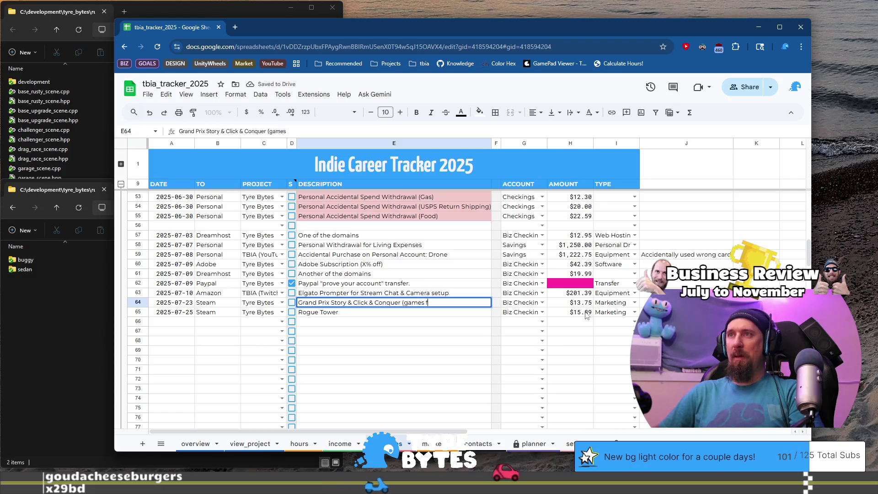
text(or Market )
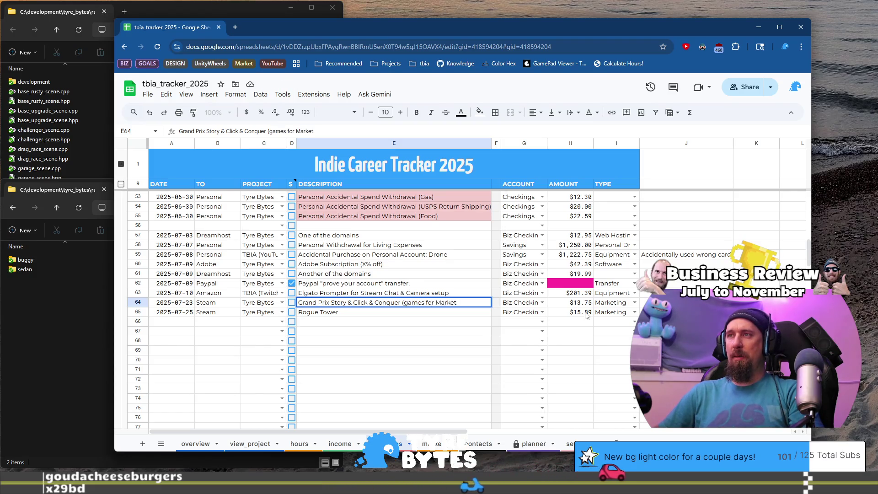
text(Research))
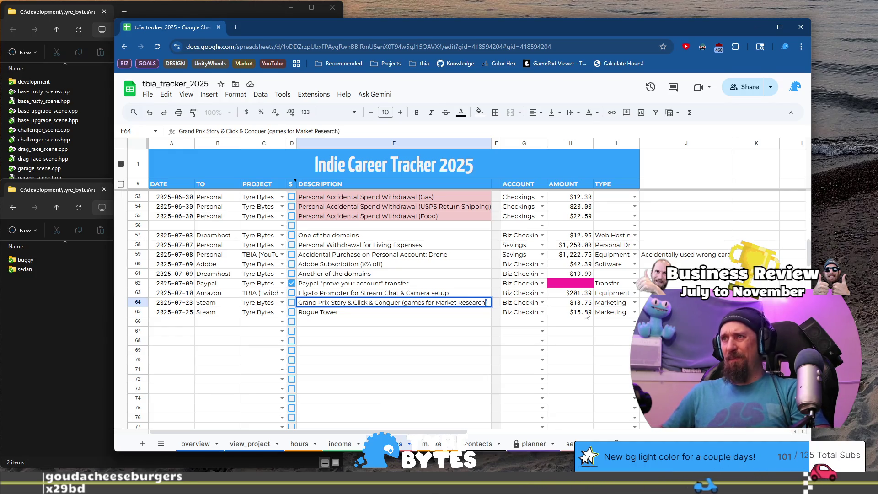
key(ctrl+shift+Left)
key(ctrl+shift+Left)
key(ctrl+shift+Left)
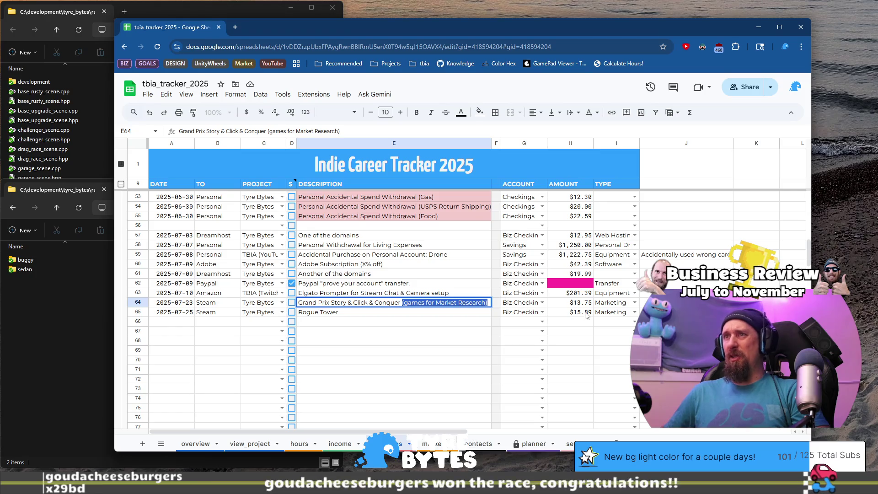
key(Return)
key(Return)
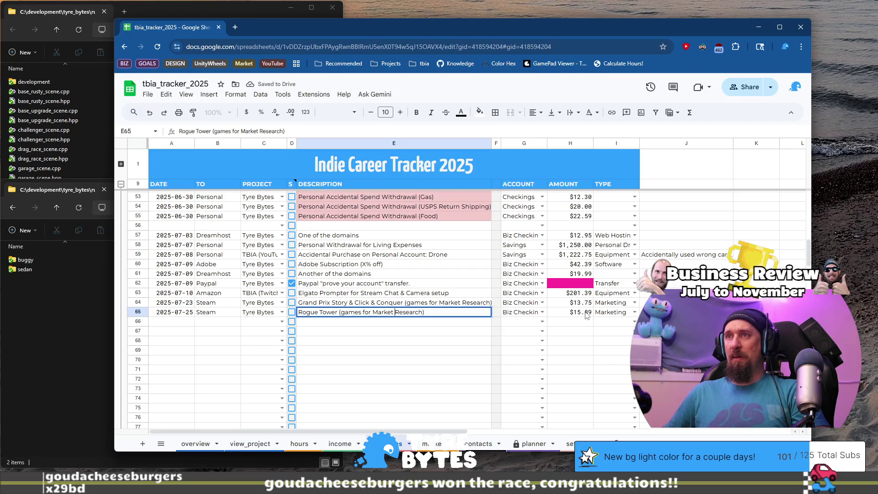
key(BackSpace)
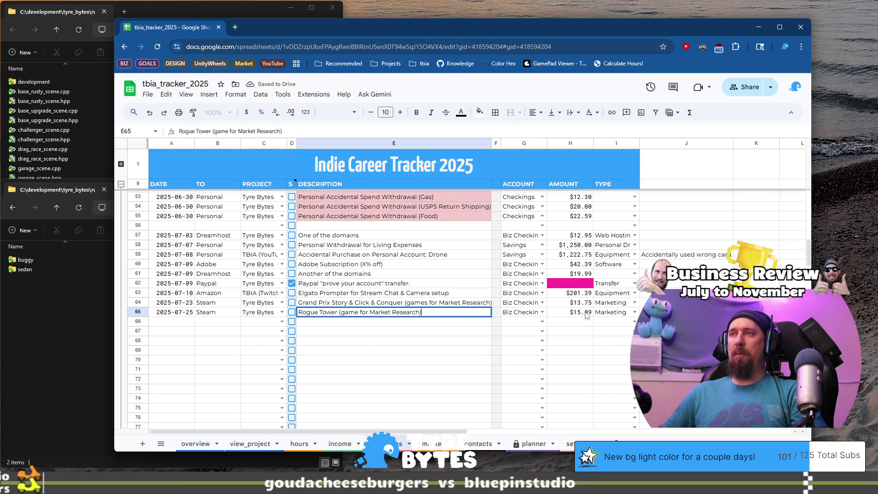
key(Return)
key(Home)
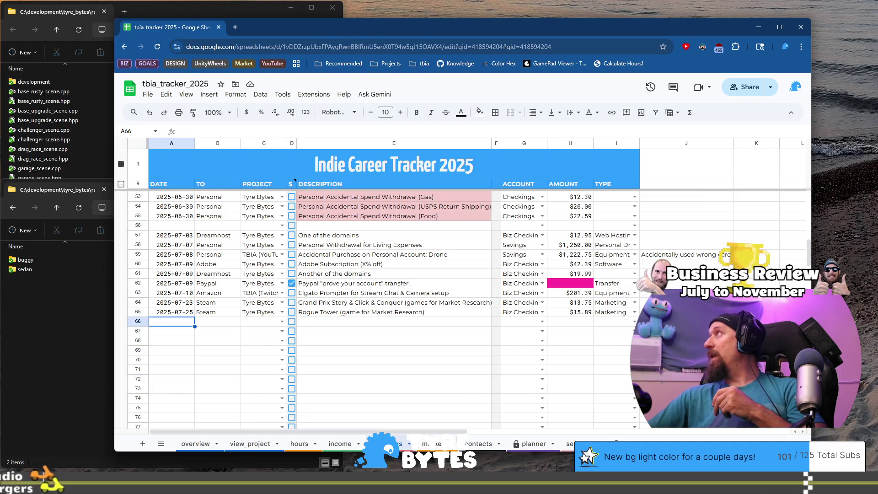
- Move the 2025-07-25 Dreamhost date and payee from the income sheet into expenses row 66
click(339, 444)
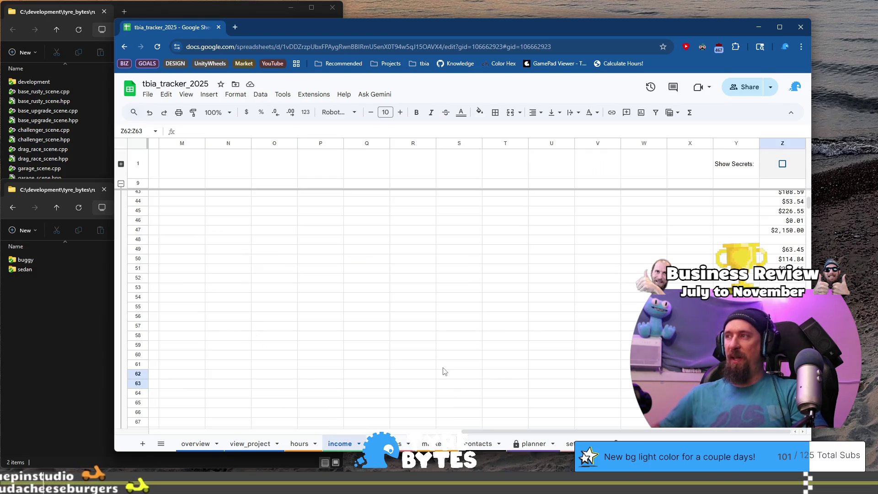
key(Down)
key(Down)
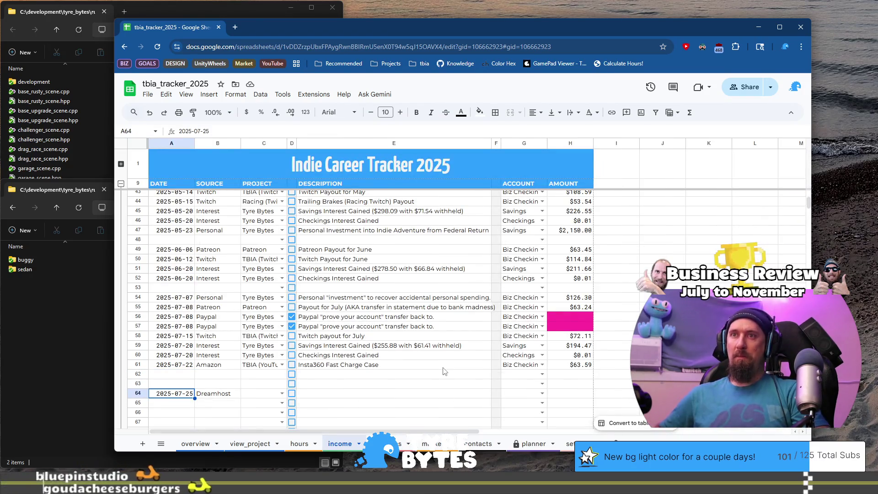
key(shift+Right)
key(ctrl+c)
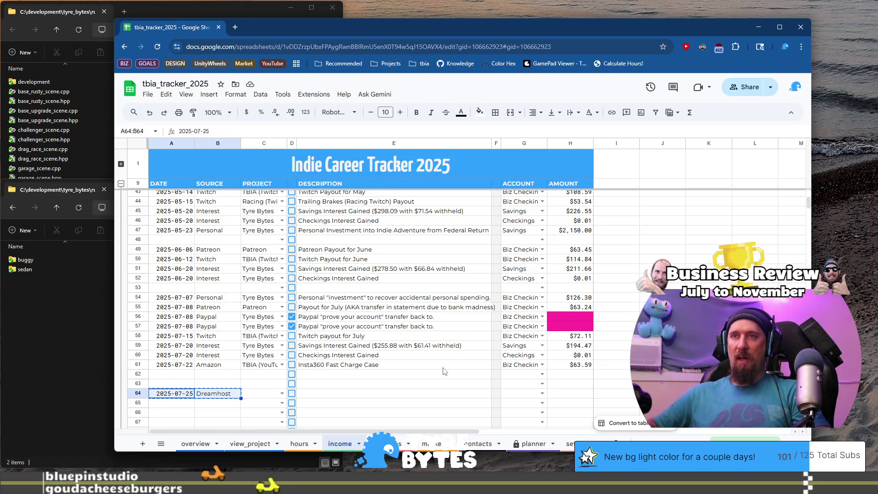
key(Delete)
key(ctrl+shift+Page_Down)
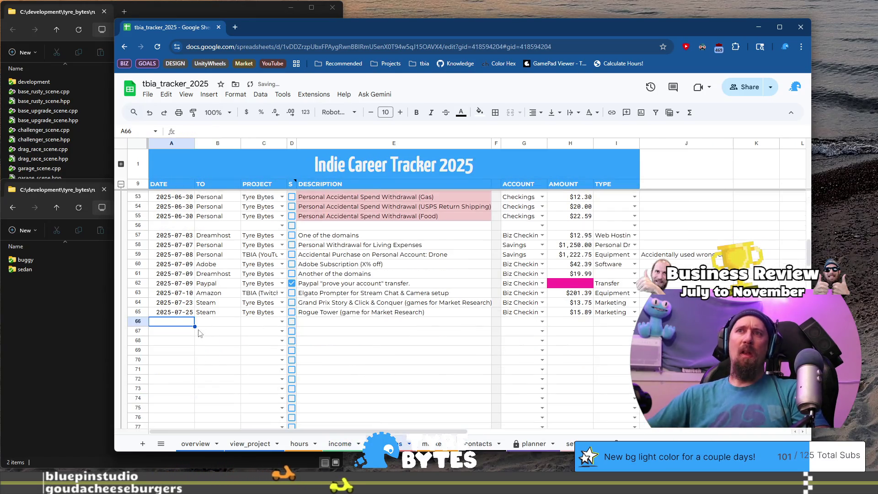
key(ctrl+v)
- Fill row 66 with project Tyre Bytes, description 'Another of the domains...', and account Biz Checking
click(273, 325)
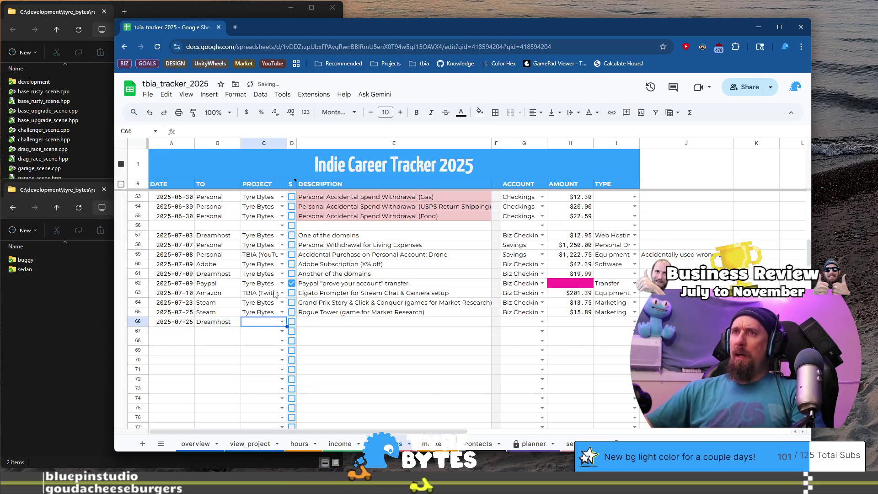
text(Ty)
key(Tab)
key(Tab)
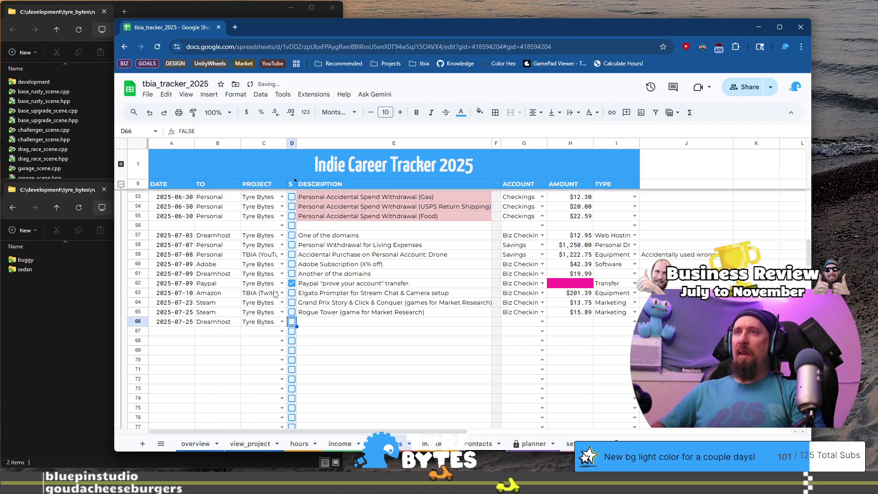
text(Another of t)
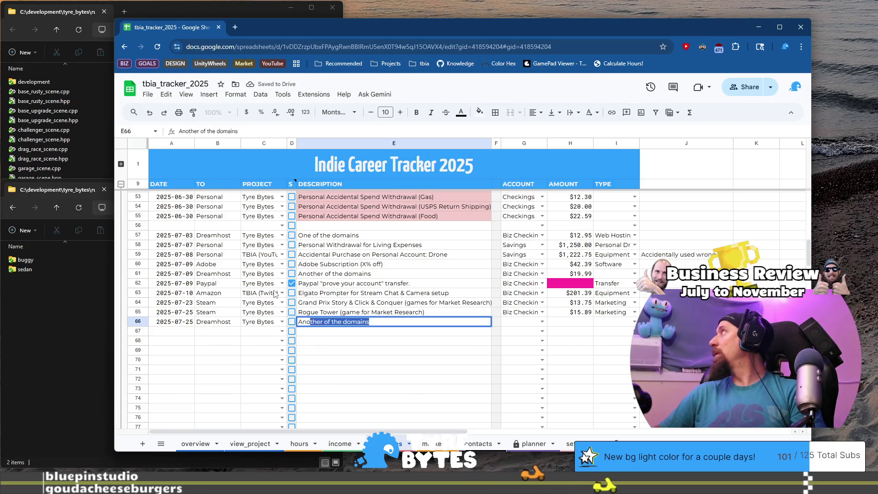
text(he )
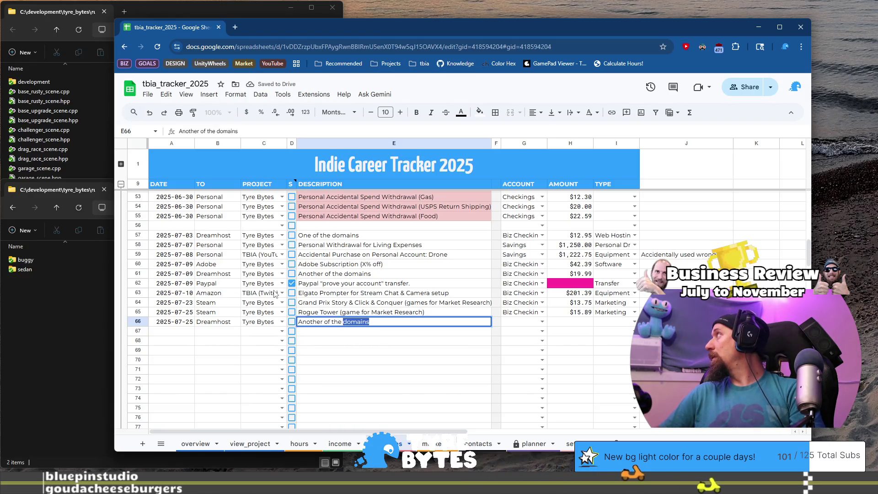
text(domains...)
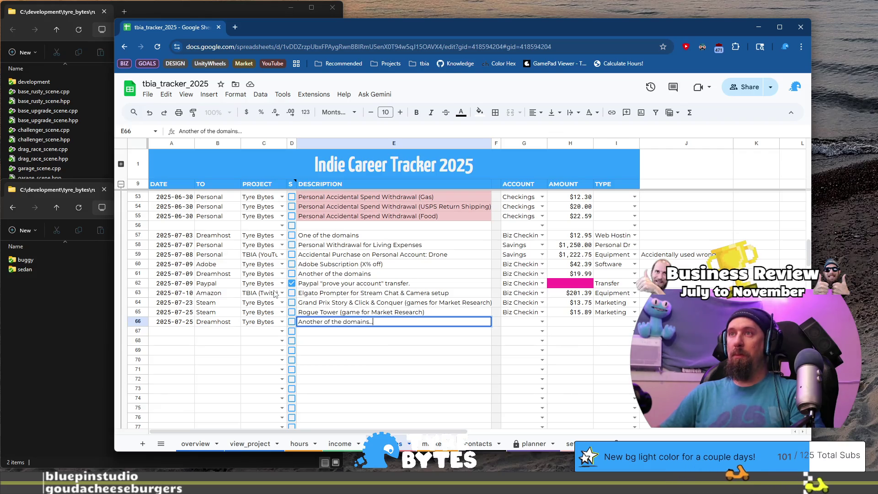
key(Tab)
key(Tab)
text(Biz)
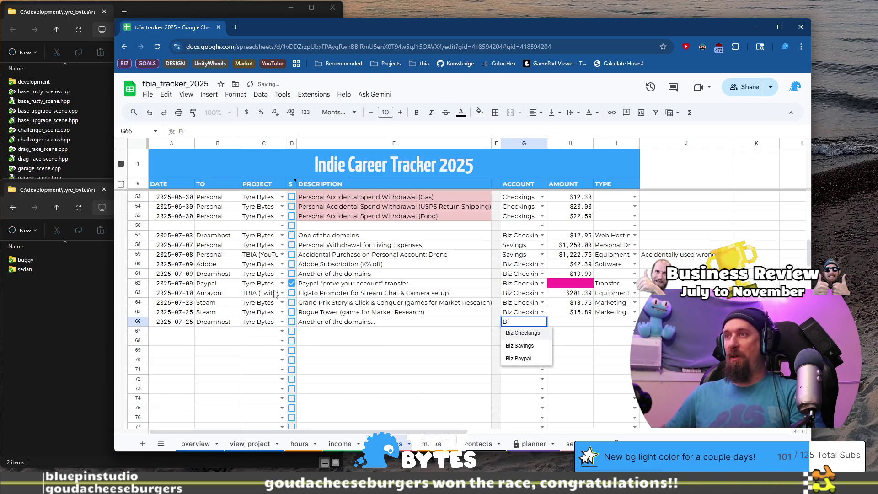
key(Tab)
key(ctrl+Right)
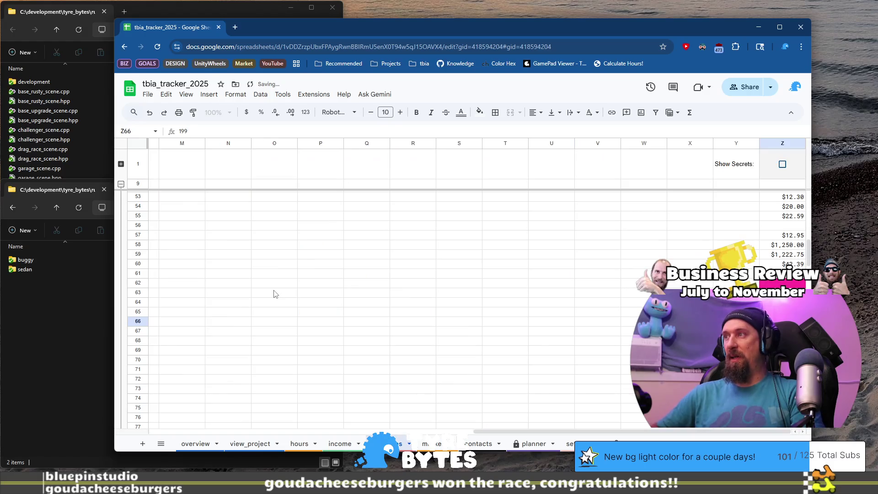
key(Return)
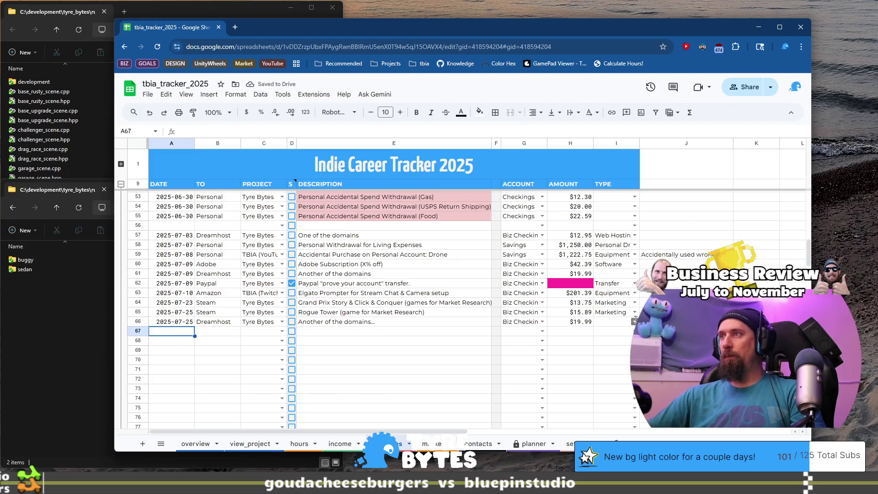
- Set the expense type of rows 66 and 61 to Web Hosting / Domain
click(634, 321)
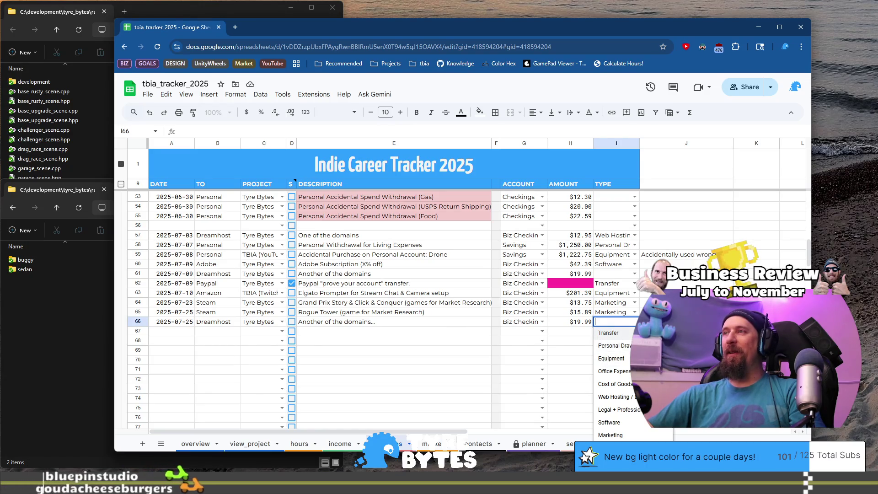
key(Escape)
click(634, 322)
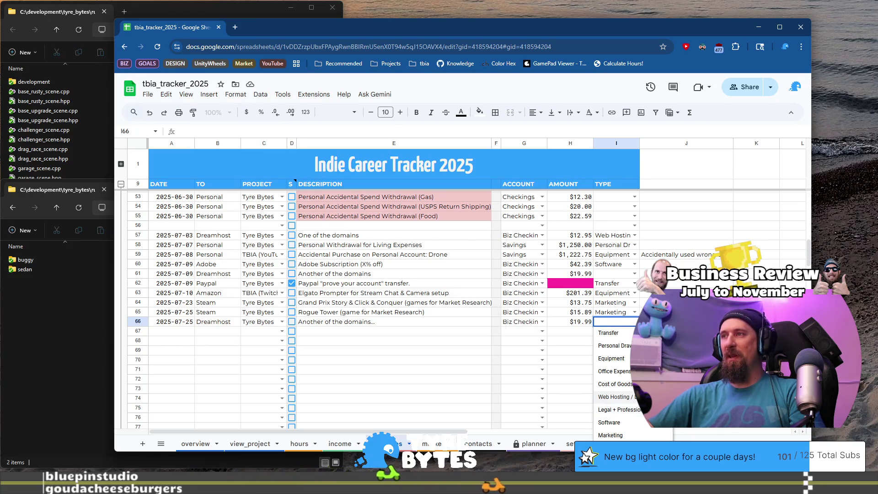
key(Return)
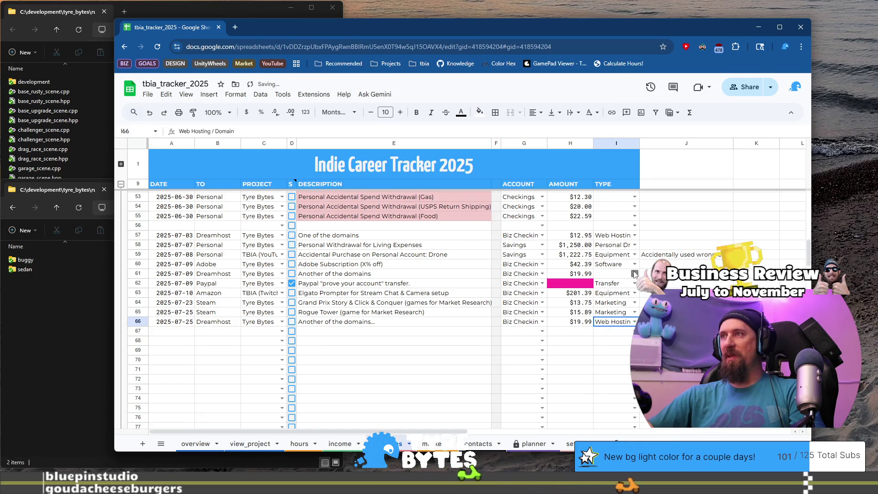
click(634, 274)
key(Return)
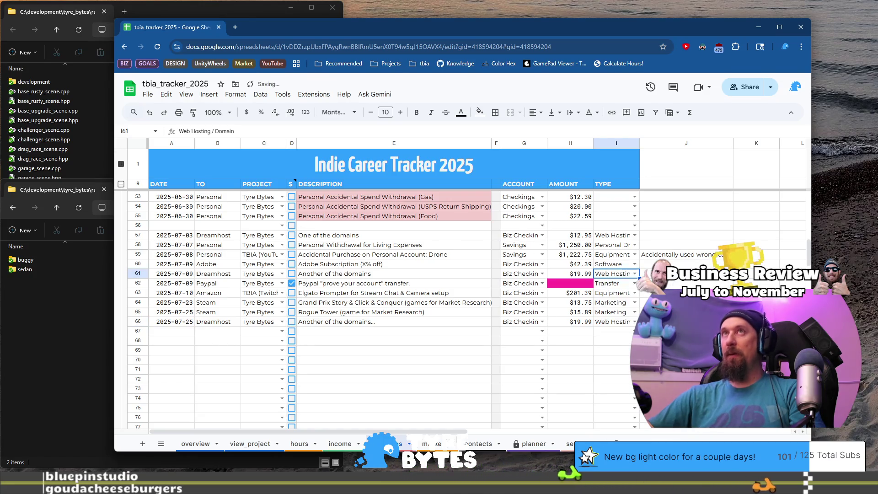
click(171, 331)
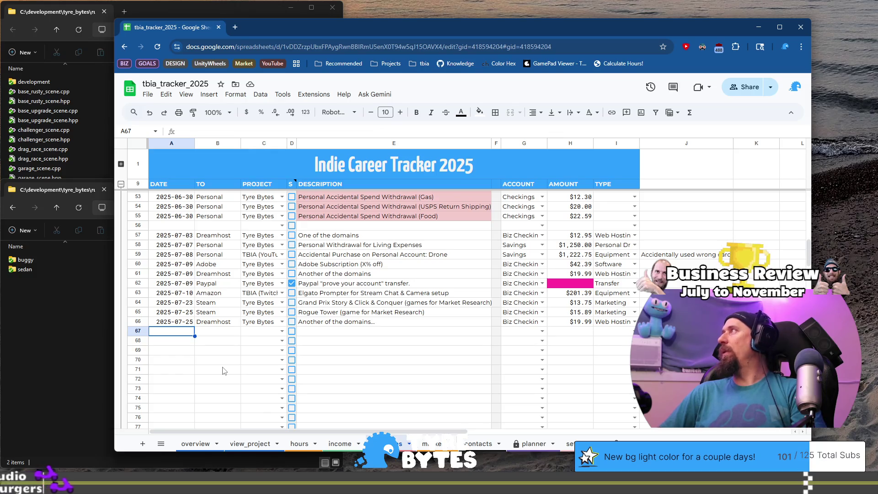
- Start row 67 as a 2025-07-26 Steam entry for the Tyre Bytes project
key(Up)
key(ctrl+c)
key(Down)
key(ctrl+v)
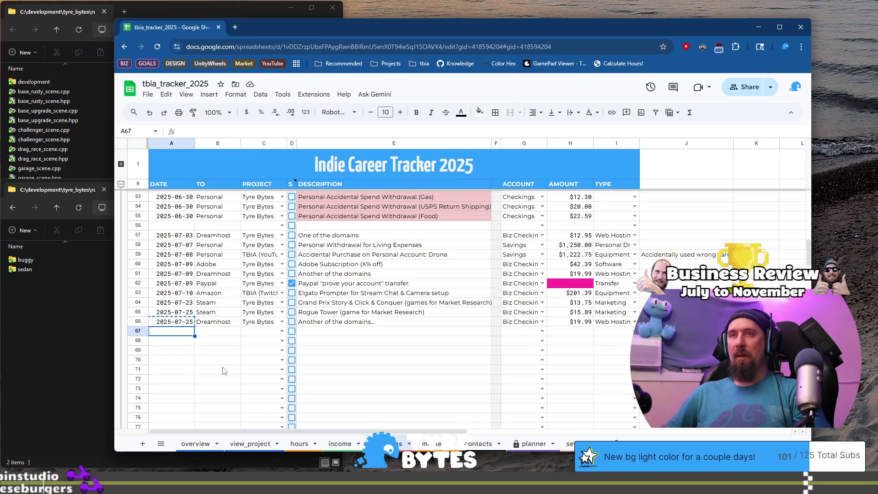
key(Return)
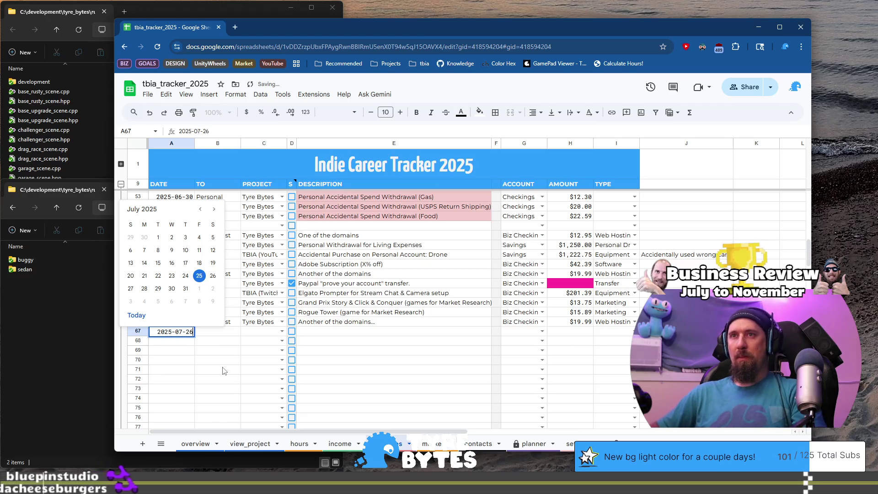
key(BackSpace)
text(6)
key(Tab)
text(Steam)
key(Tab)
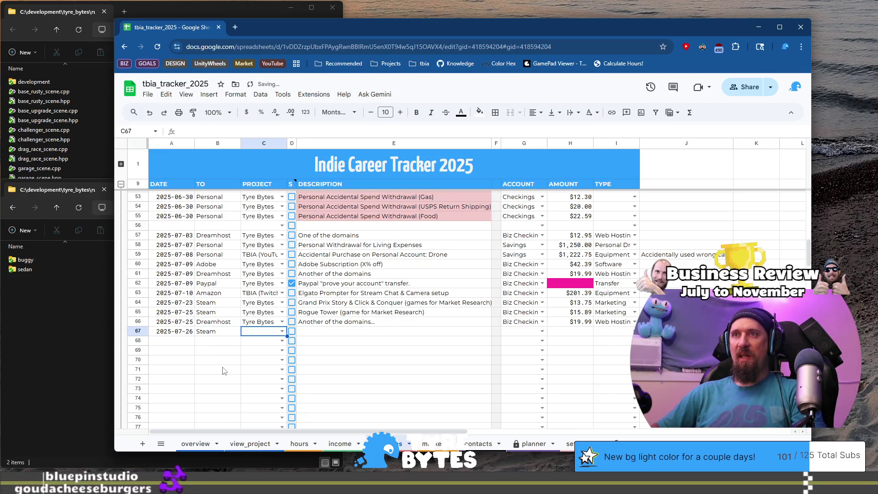
text(T)
key(Tab)
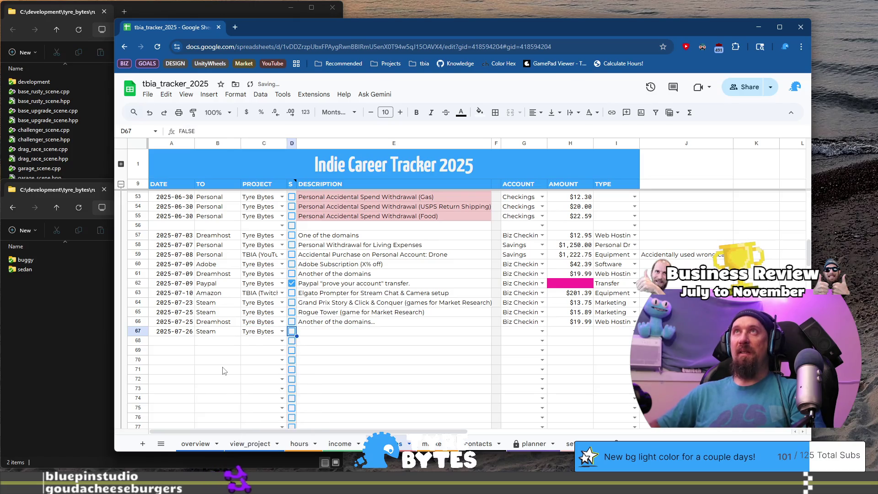
key(Tab)
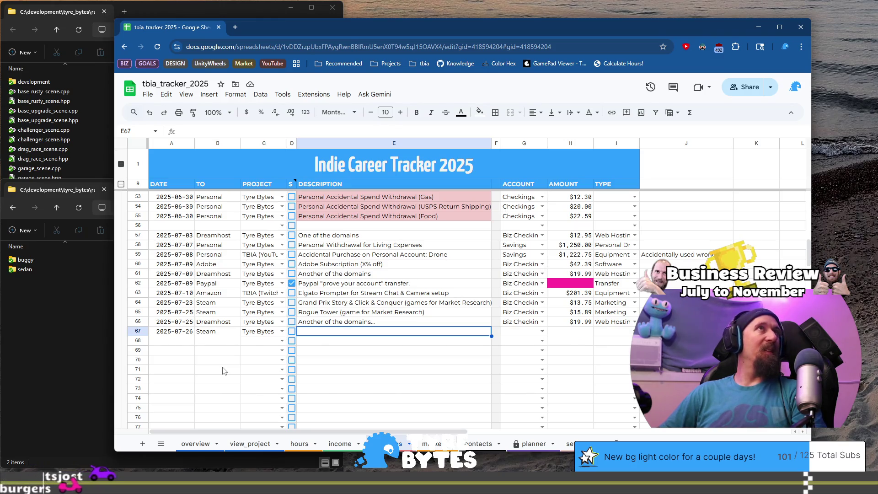
- Enter amounts 9.00 in row 67 and 28.20 in row 68
key(Right)
key(Right)
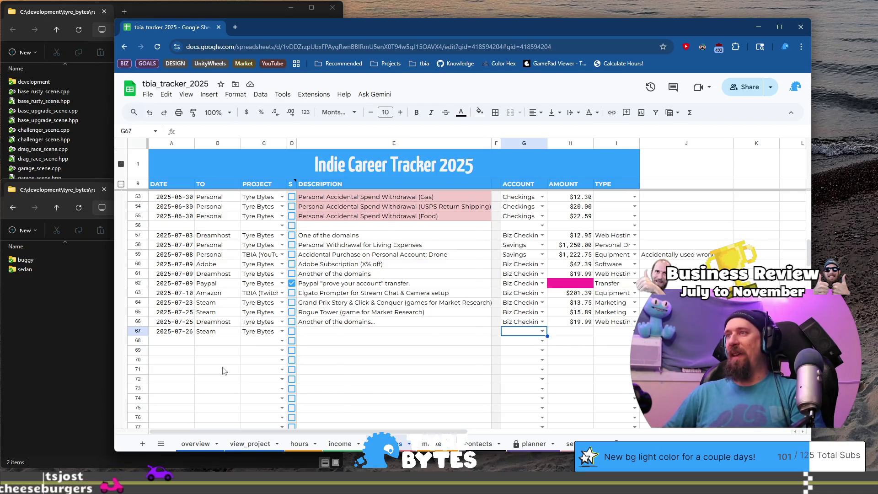
key(ctrl+Right)
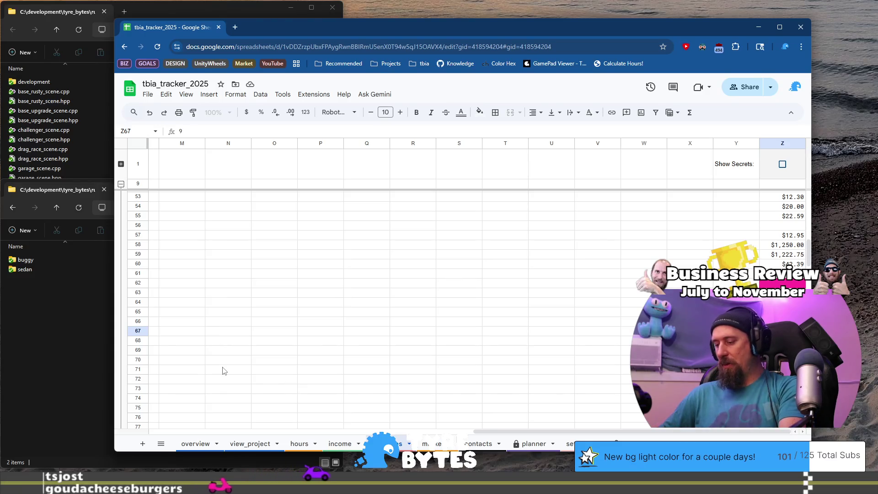
text(9.)
key(Return)
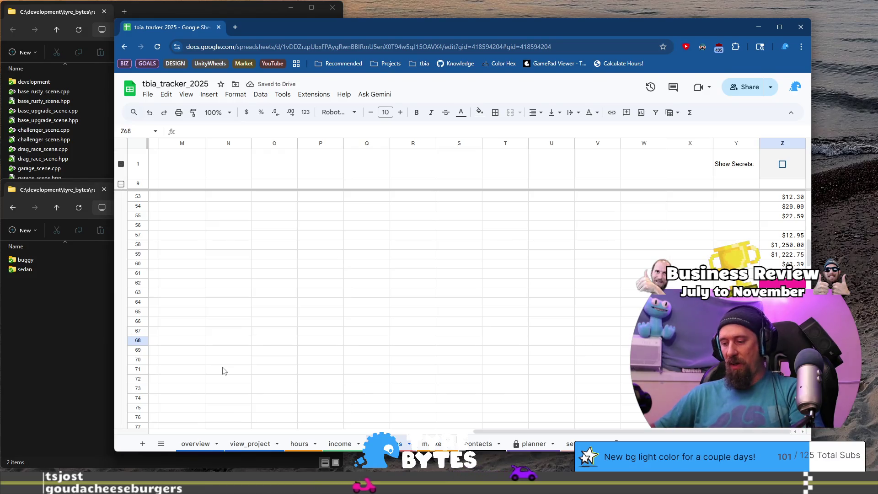
text(28.2)
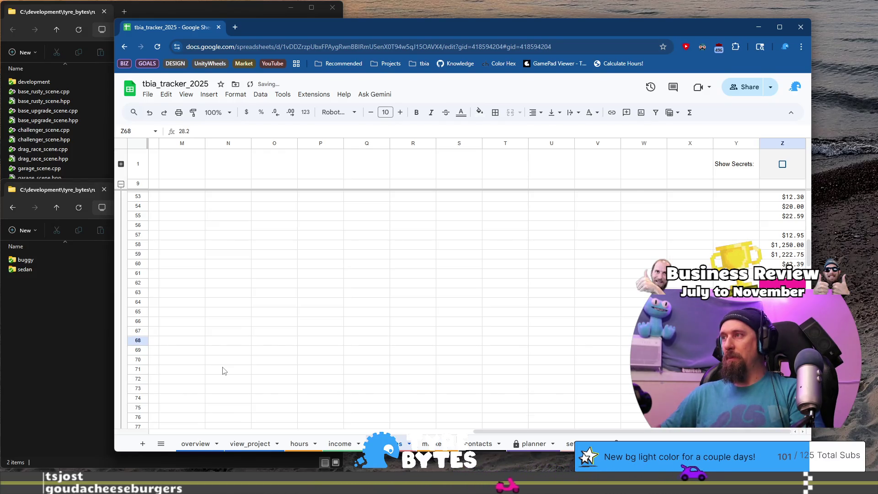
key(Home)
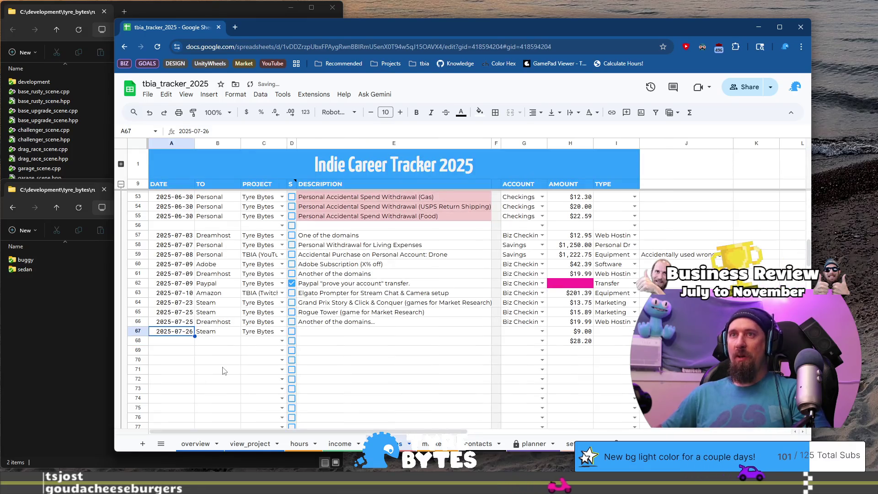
key(ctrl+v)
key(Delete)
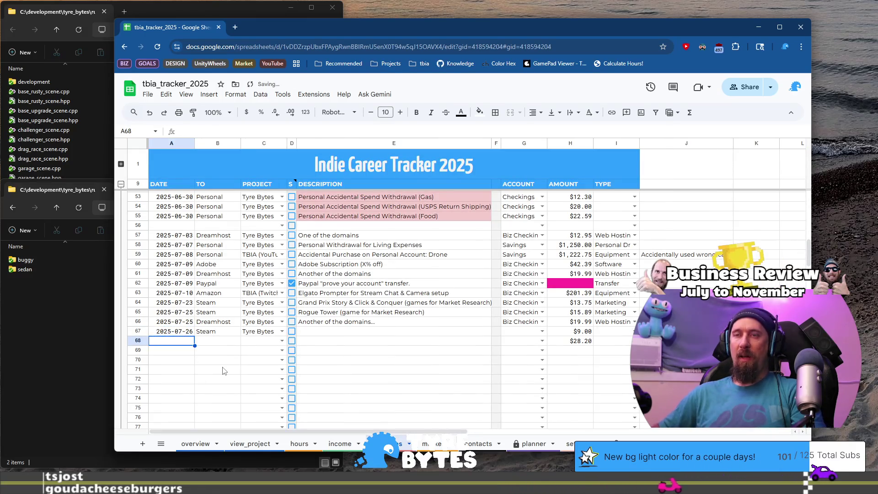
- Date row 68 as 2025-07-30 and copy Steam and Tyre Bytes into it from row 67
key(ctrl+z)
key(Return)
text(2025-07-30)
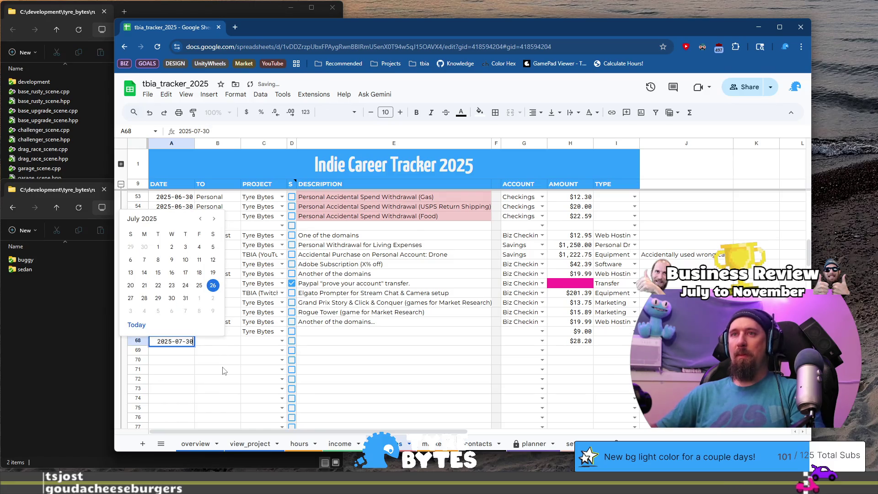
key(Return)
key(Right)
key(Up)
key(Up)
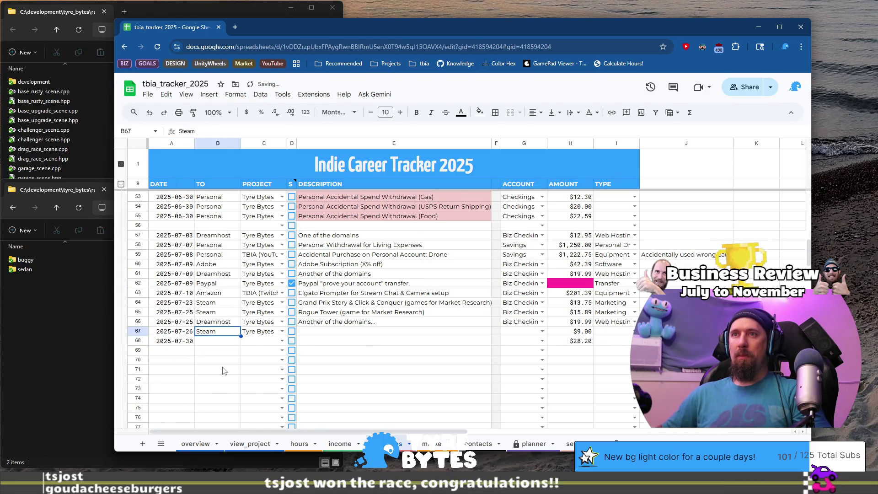
key(shift+Right)
key(Down)
key(ctrl+v)
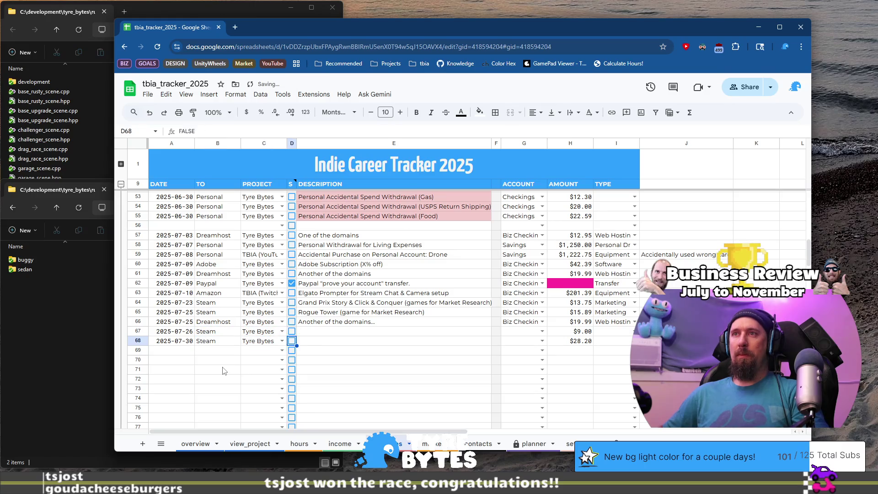
key(Right)
key(Right)
key(Right)
key(Up)
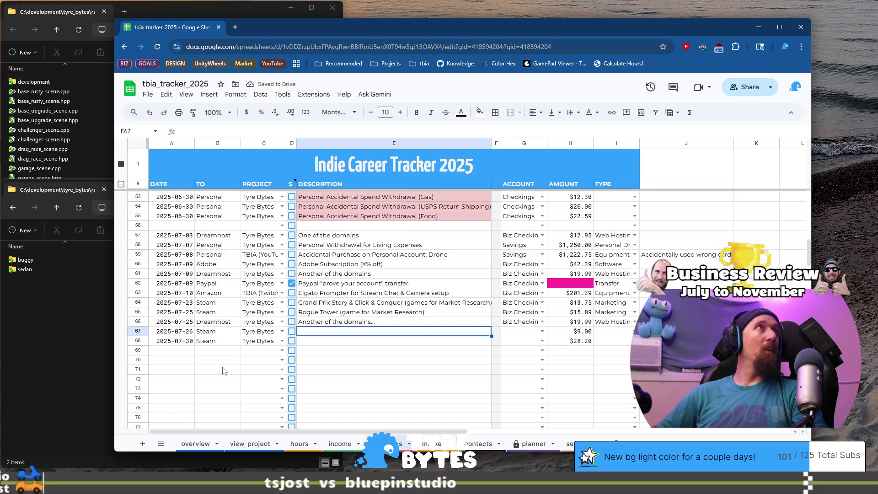
- Type the descriptions Pixel Cup Soccer for row 67 and Digseum, Peak, Kingmaker for row 68
text(Pixel Cup S)
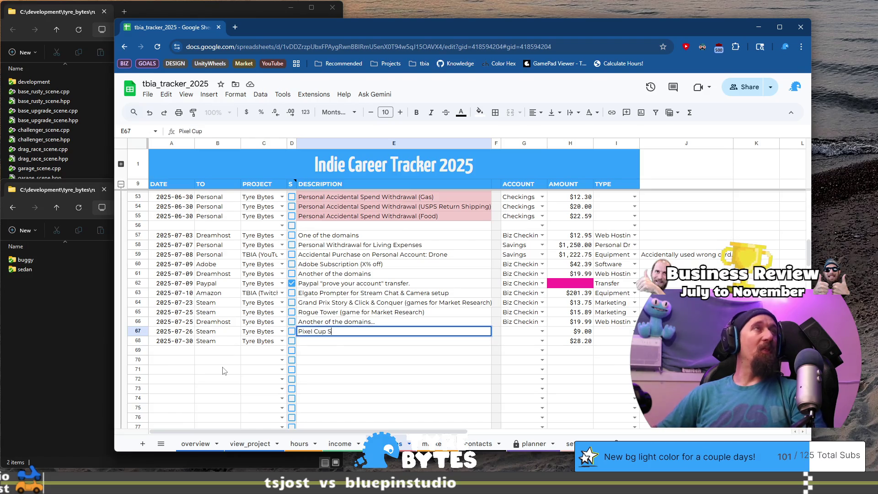
text(occer (game f)
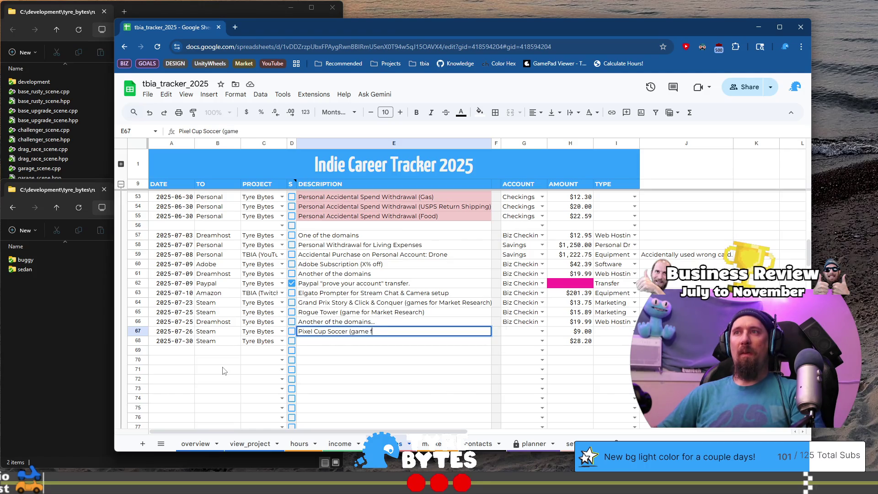
text(arket Research)
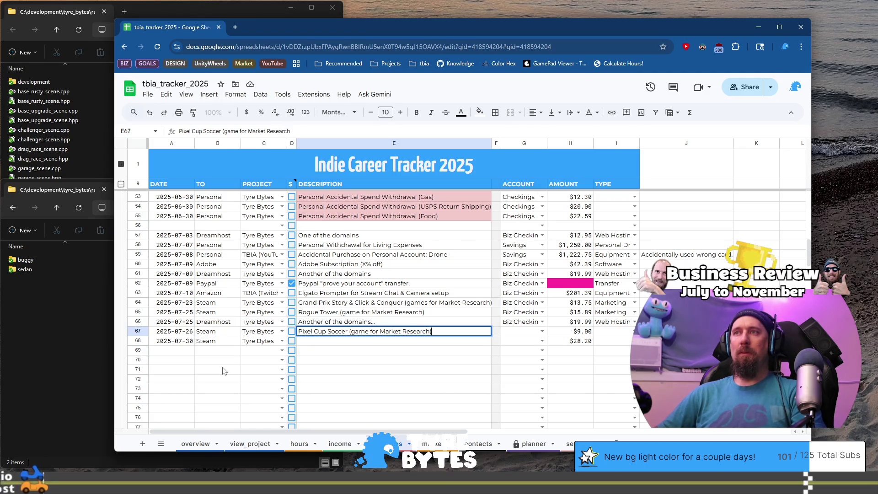
key(Return)
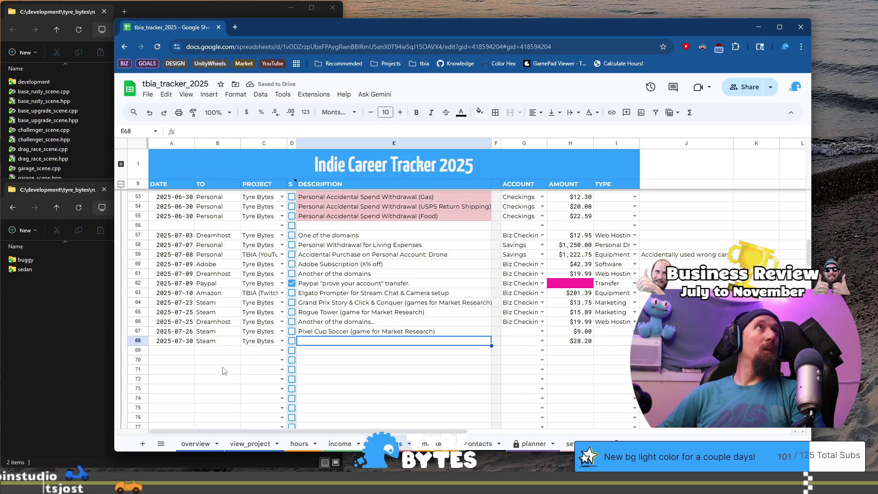
text(Dige)
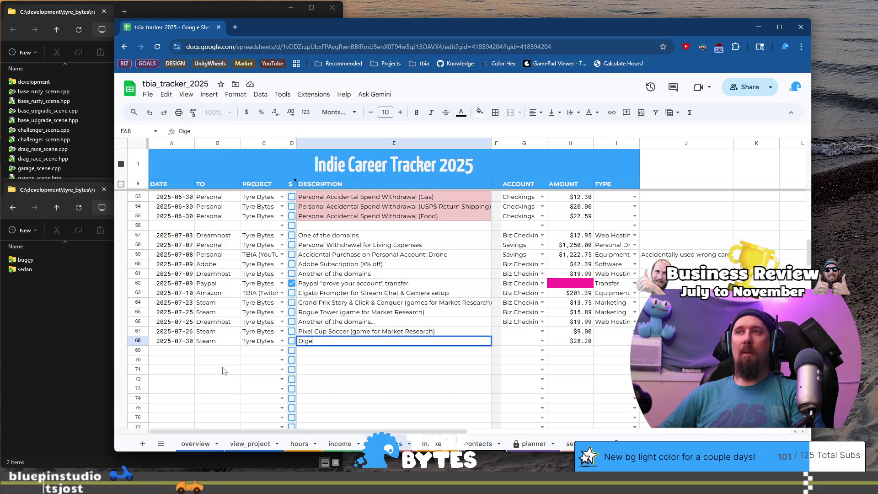
key(BackSpace)
text(seum, Peak, )
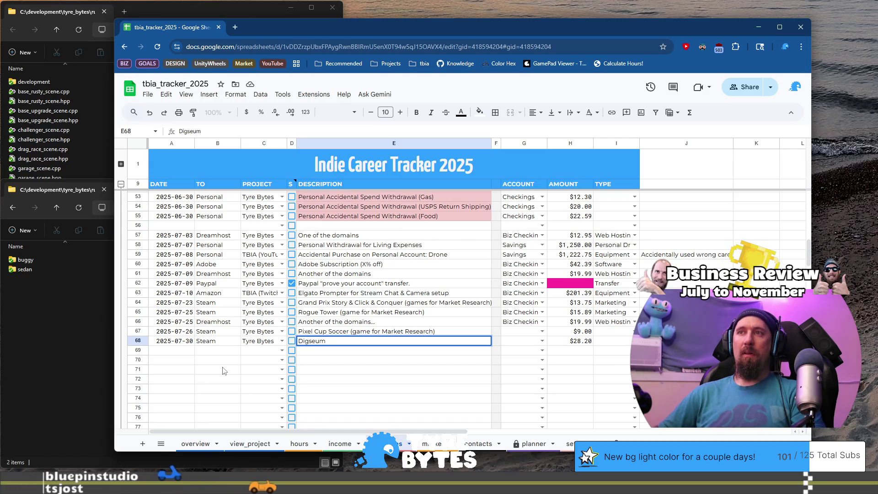
text(P)
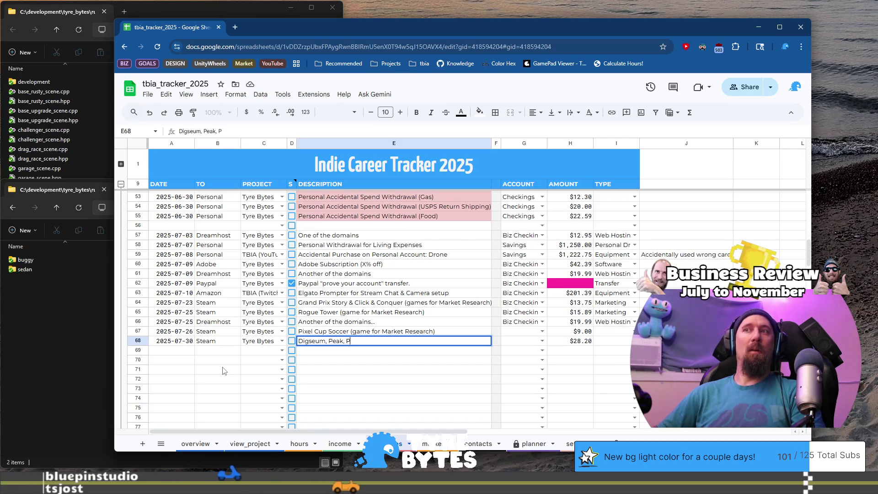
key(BackSpace)
key(BackSpace)
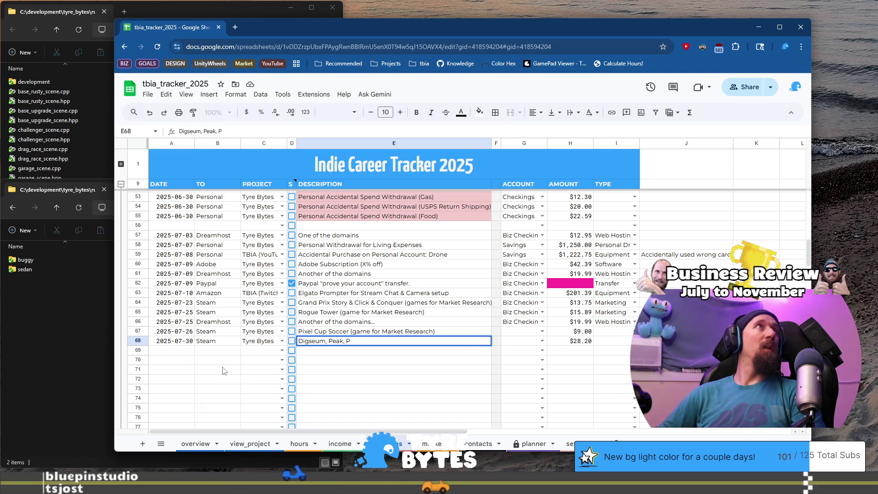
text(Kingmaker)
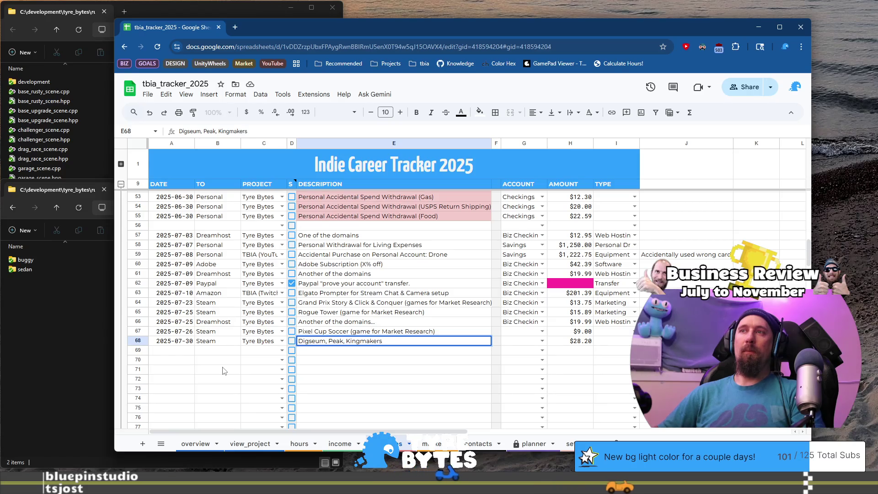
text( ()
key(shift+Return)
- Copy the '(game for Market Research)' ending from row 67 onto row 68's description as 'games'
key(Return)
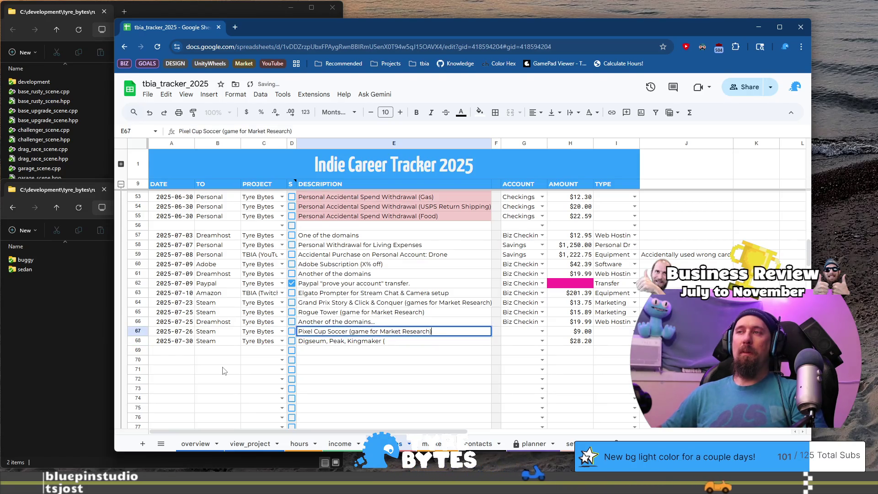
key(ctrl+shift+Left)
key(ctrl+shift+Left)
key(ctrl+shift+Left)
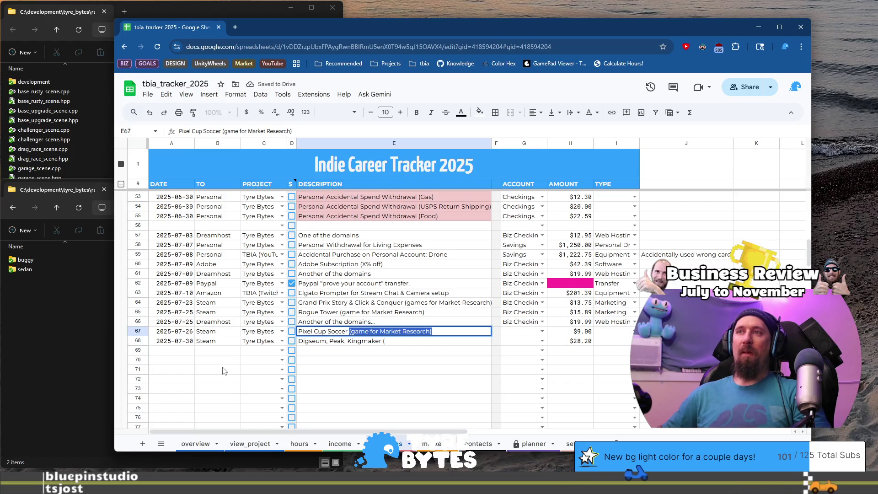
key(ctrl+c)
key(Return)
key(Return)
key(ctrl+v)
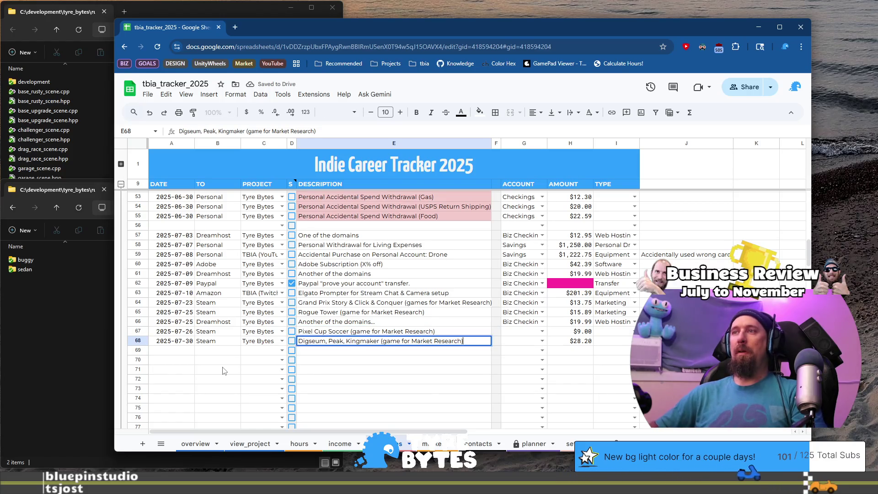
key(ctrl+Left)
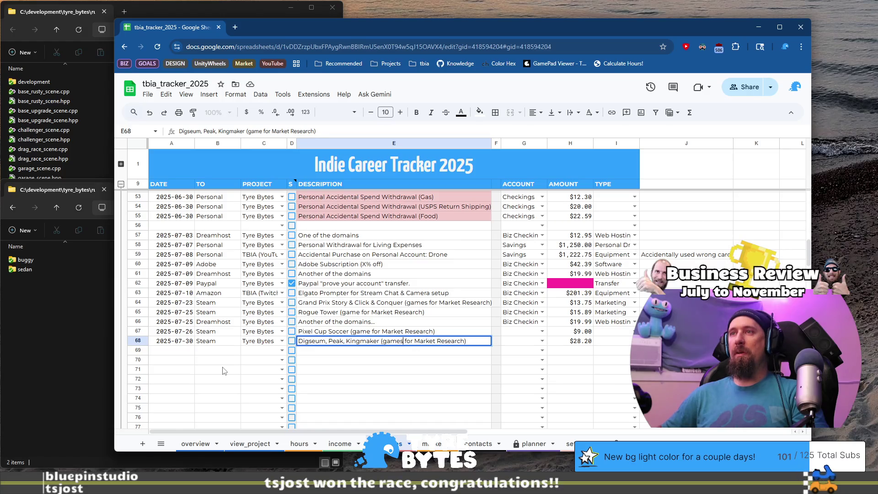
key(Tab)
key(Tab)
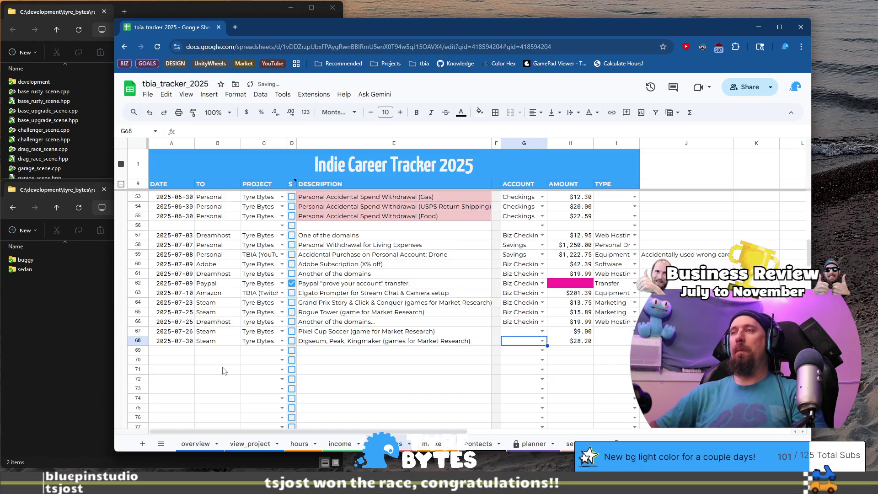
- Enter Biz Checkings as the account in row 67 and copy it to row 68
key(Up)
text(B)
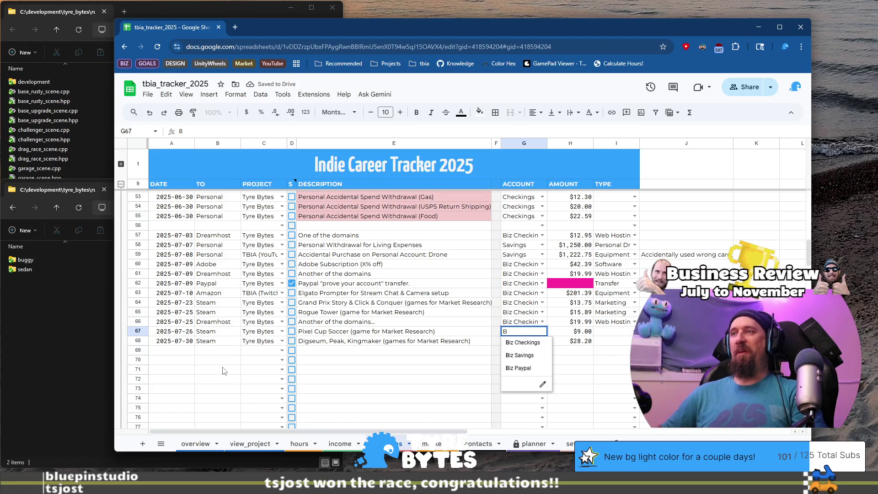
key(Return)
key(Up)
key(ctrl+c)
key(Down)
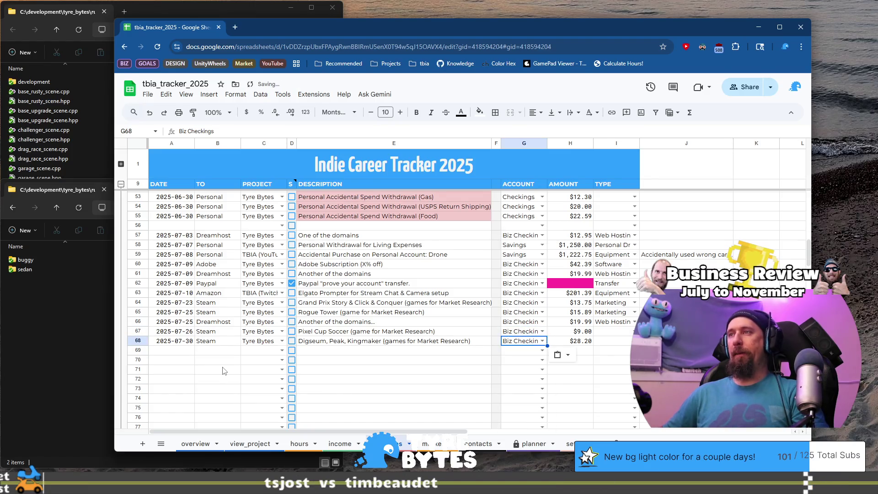
key(Tab)
key(Tab)
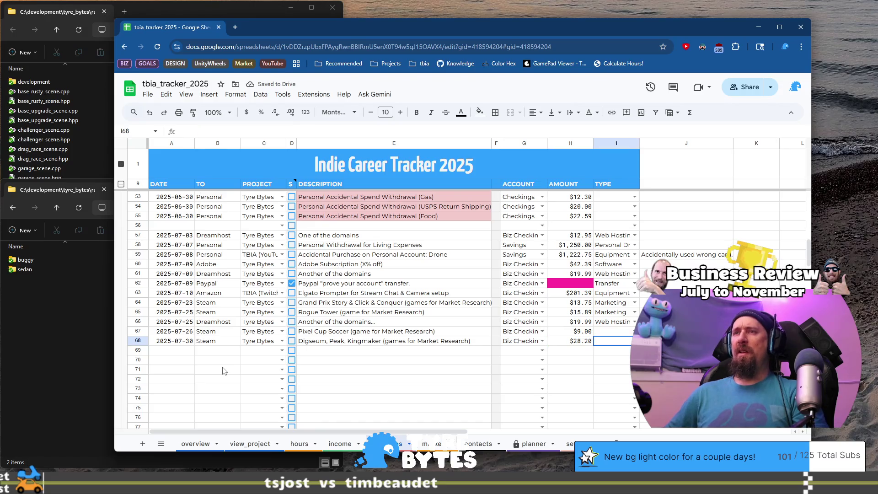
key(Up)
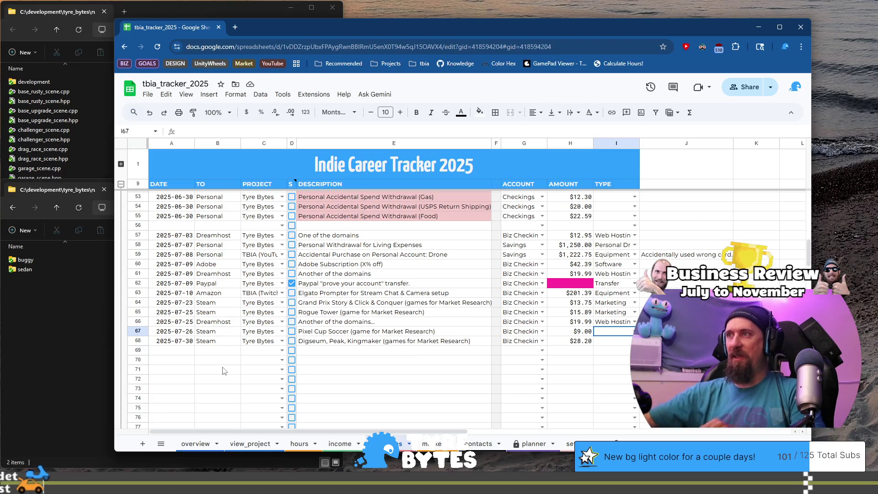
key(Return)
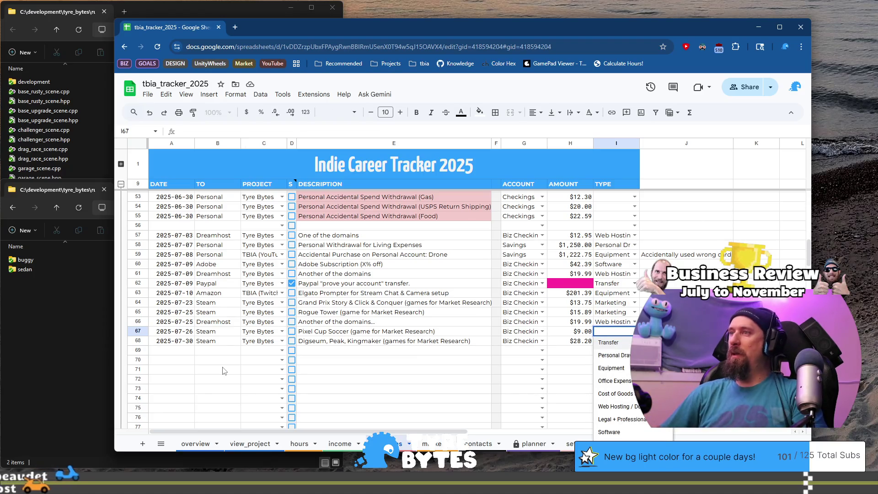
key(Down)
key(Down)
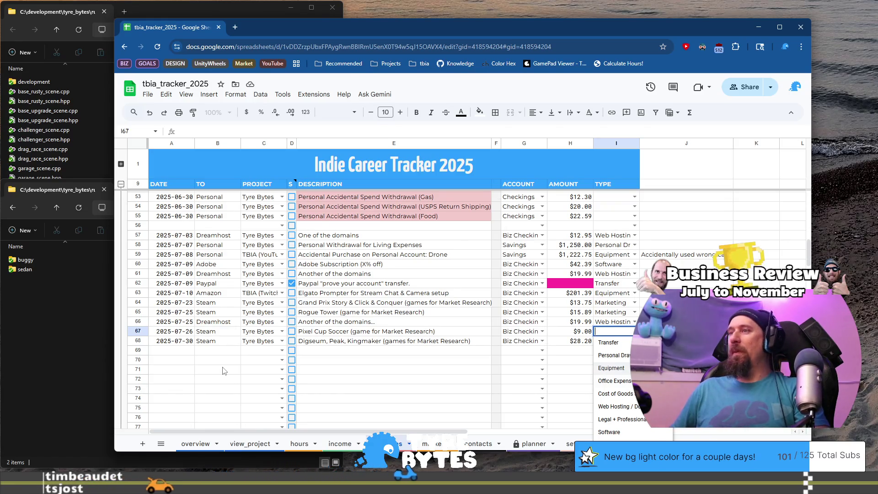
key(Down)
key(Down)
key(Down)
key(Down)
key(Down)
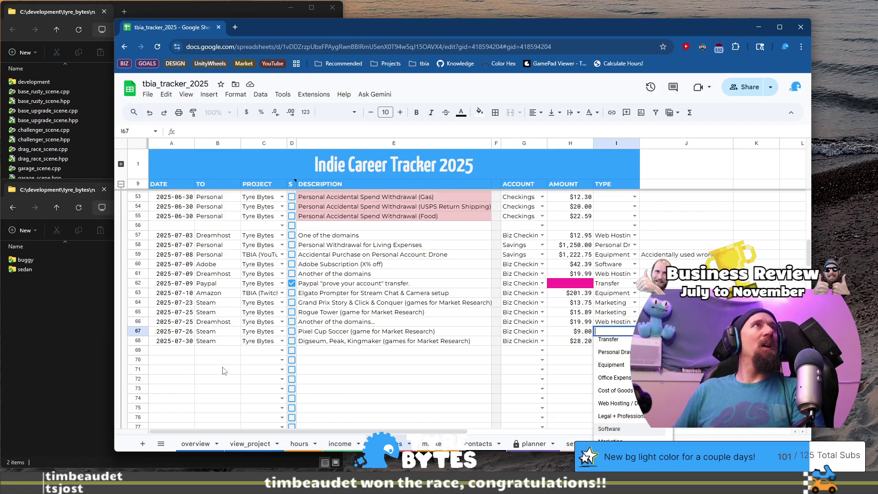
key(Escape)
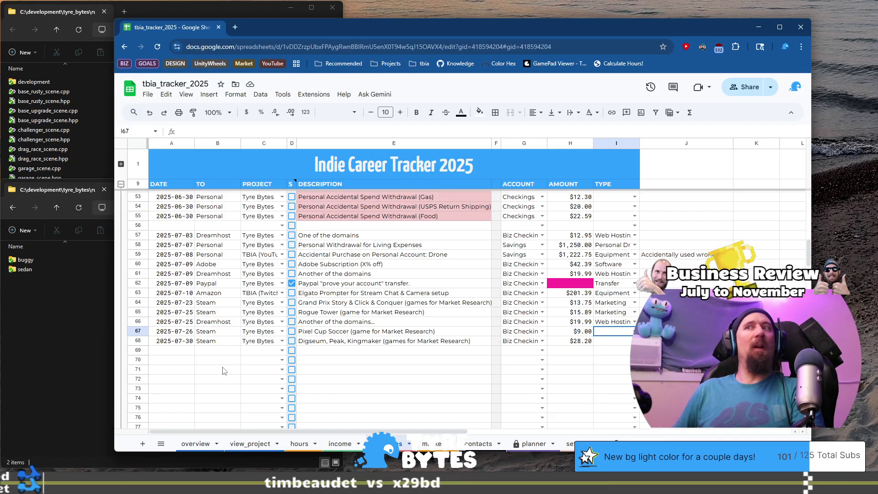
key(Left)
key(Left)
key(Left)
- Replace row 68's game list with 'Loop Hero, Mini Motorways, Getting over it...'
key(Down)
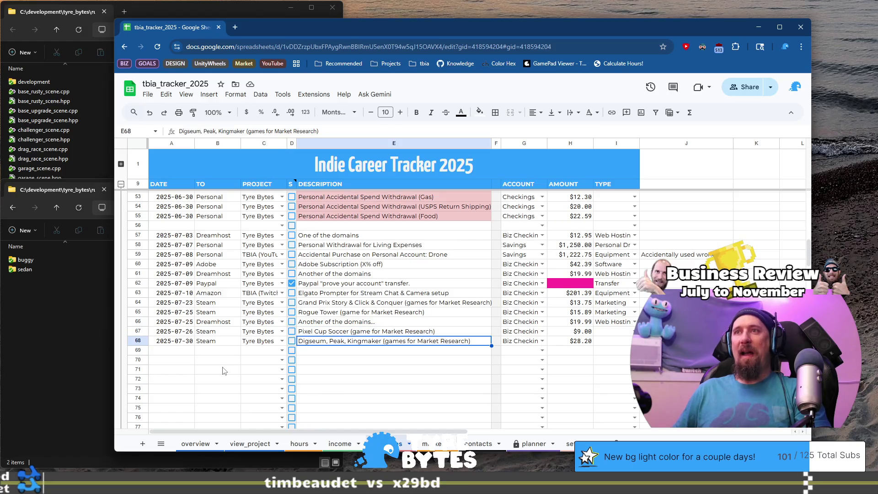
key(Return)
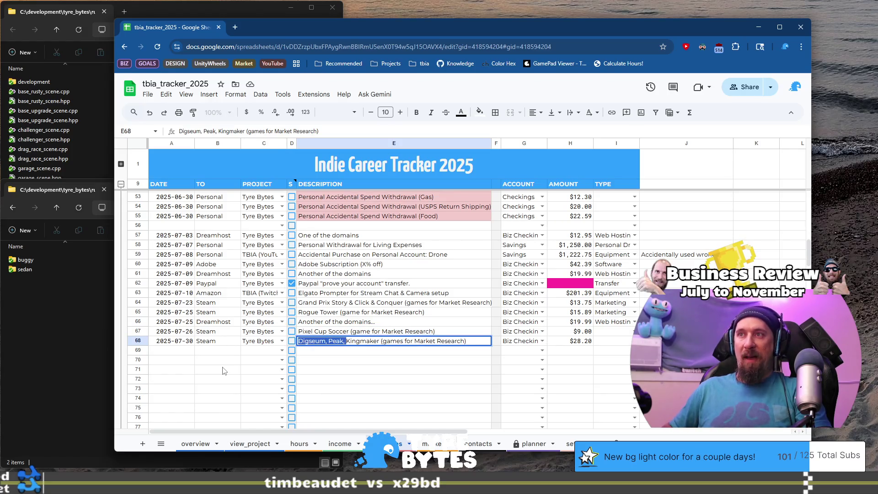
key(shift+Right)
text(Loop H)
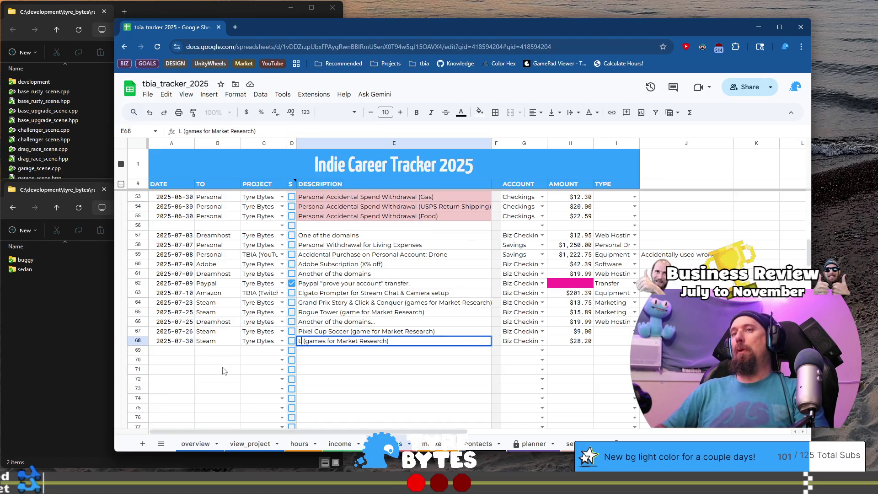
text(ero)
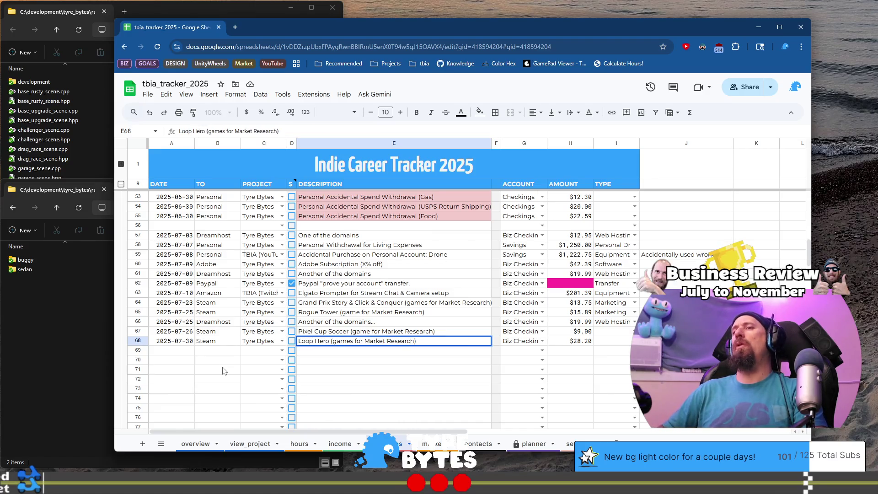
text(,)
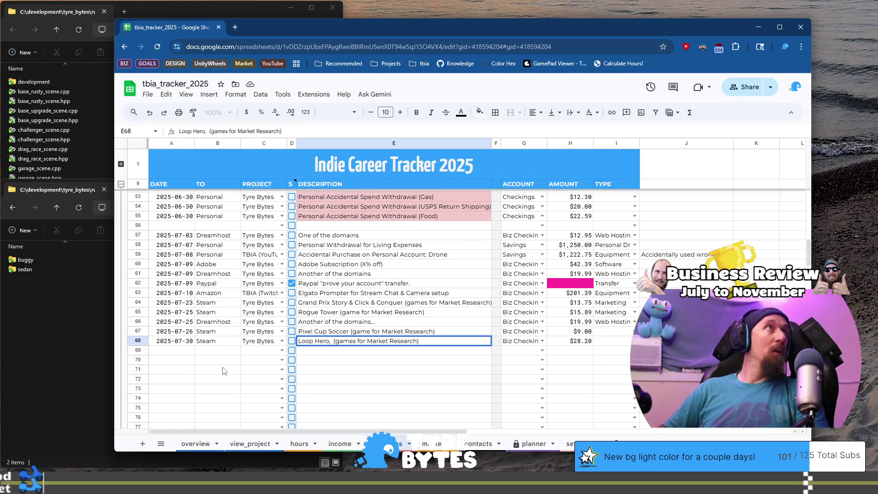
text( Min)
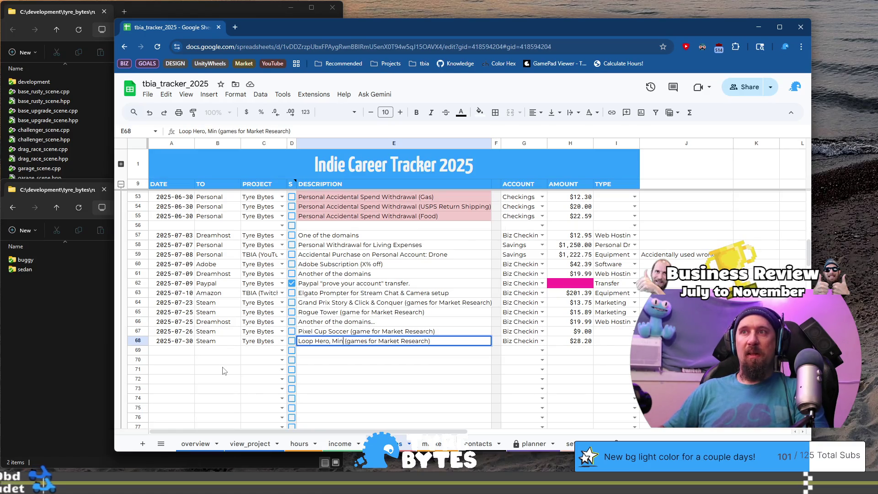
text(i Mo)
text(torways)
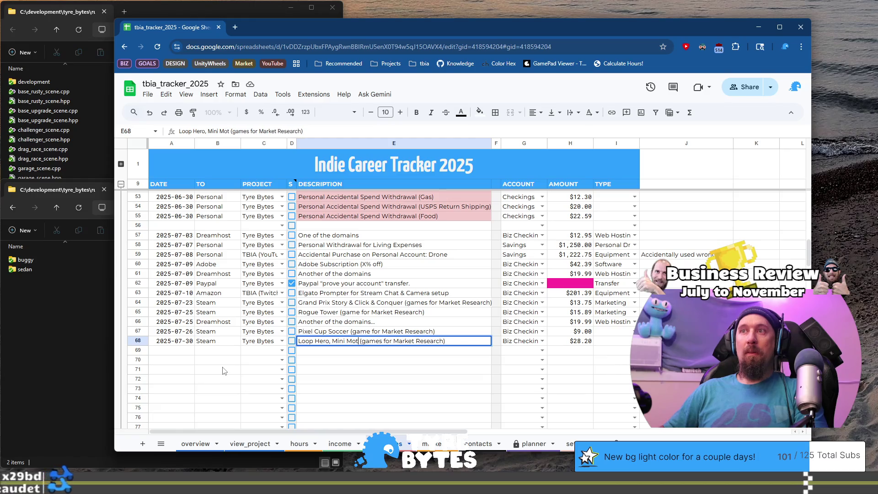
text(, )
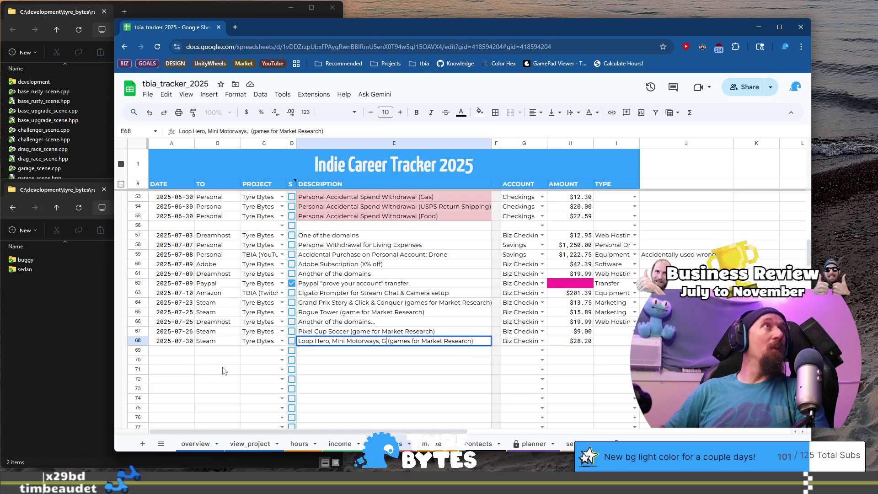
text(G)
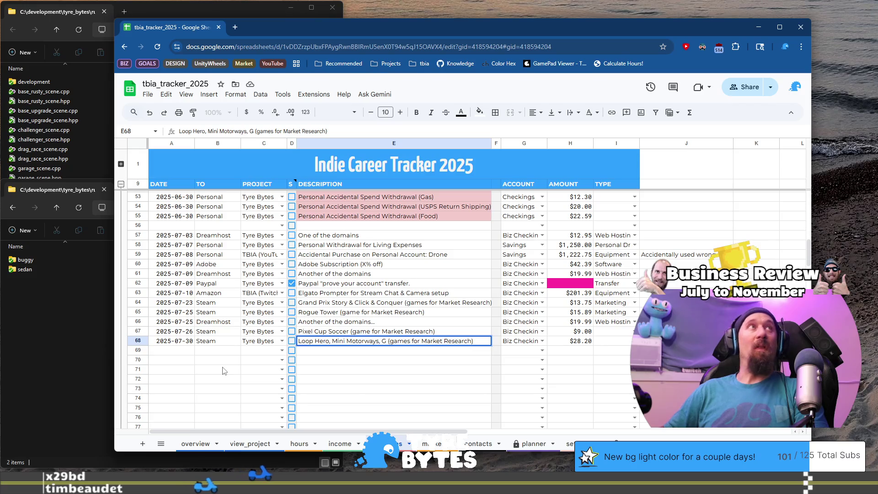
text(ett)
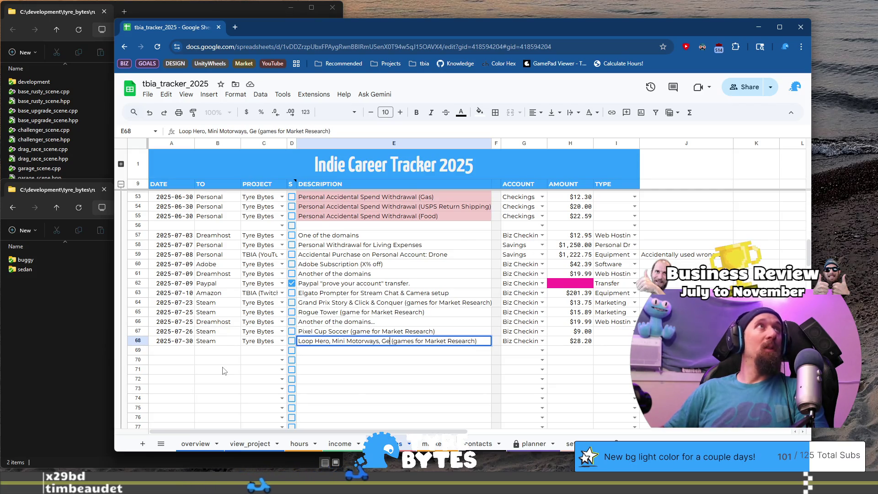
text(ing over )
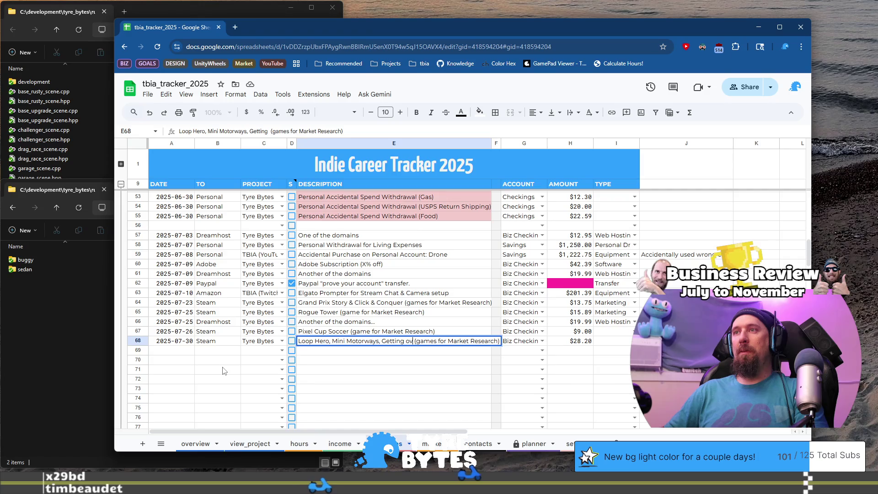
text(it..)
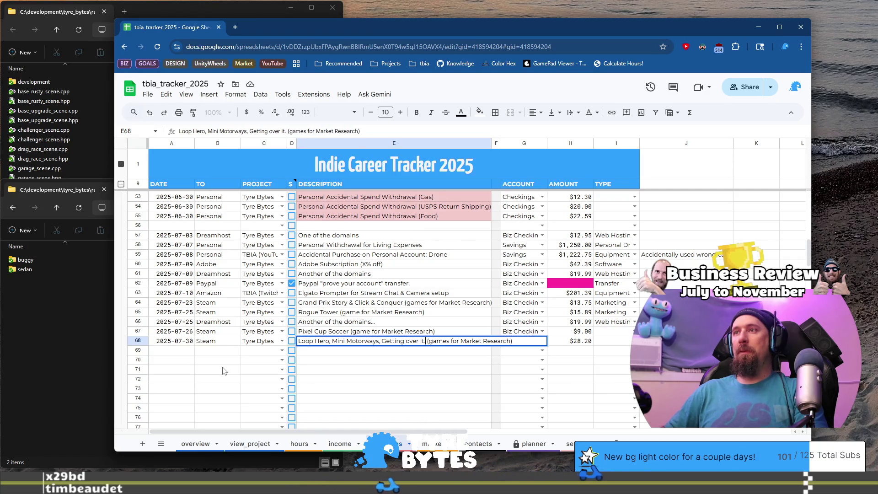
text(.)
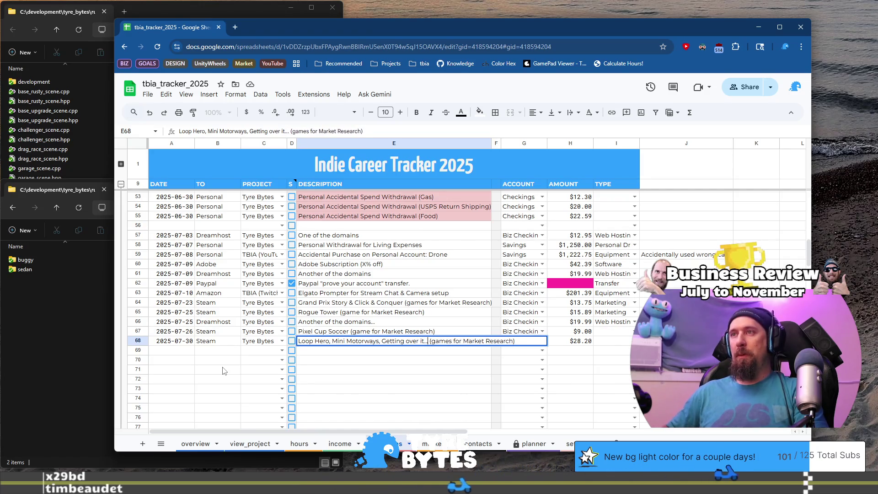
key(Tab)
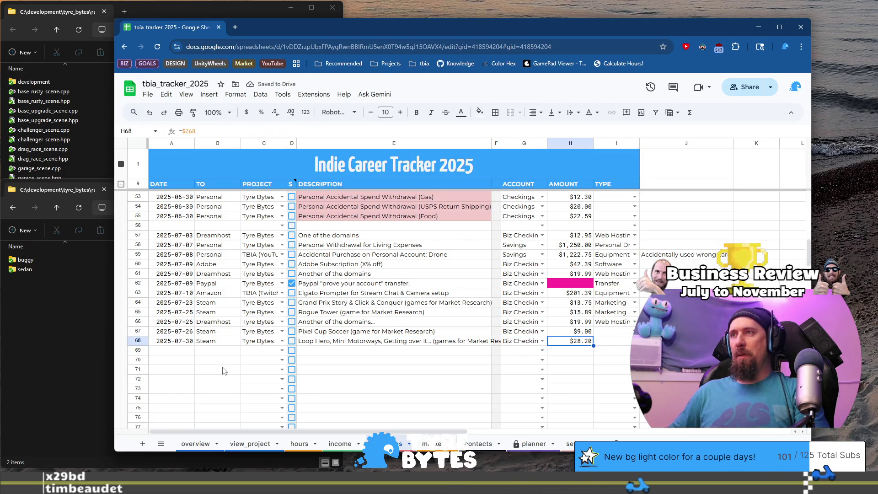
key(Tab)
key(Tab)
key(Tab)
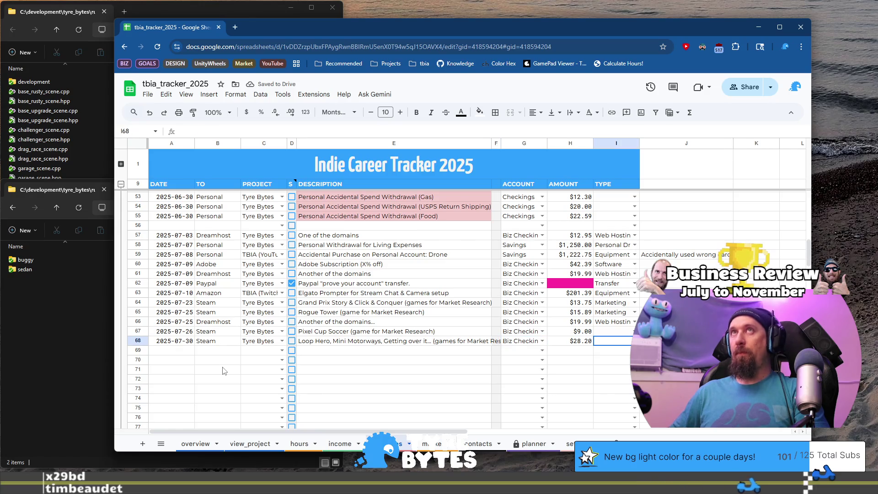
- Shorten row 68's description ending to '(games research)' by removing 'for Market'
key(Left)
key(Left)
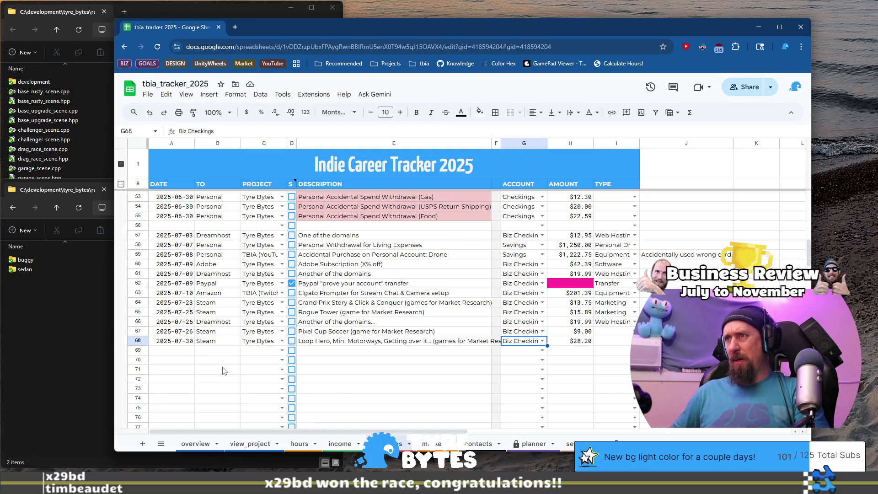
key(Left)
key(Left)
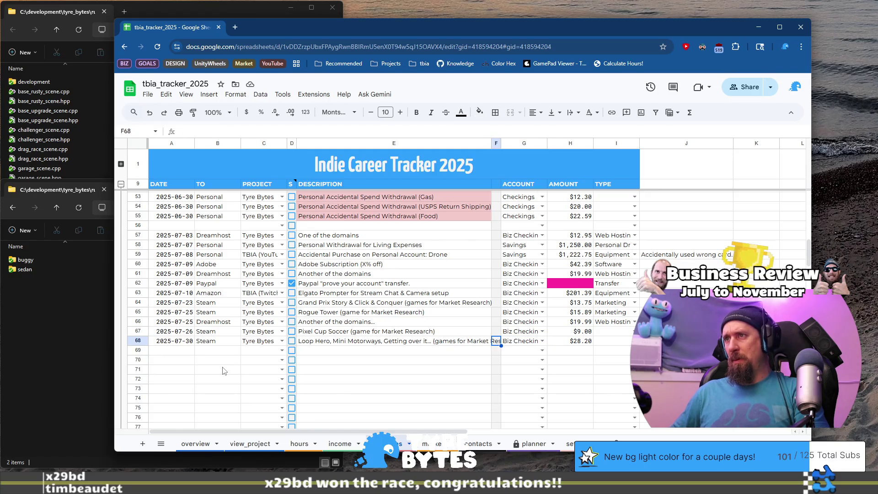
key(Return)
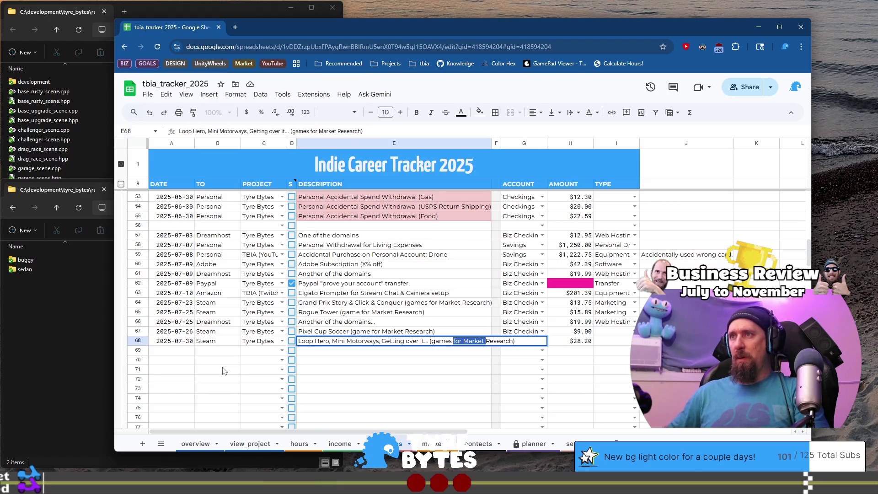
key(BackSpace)
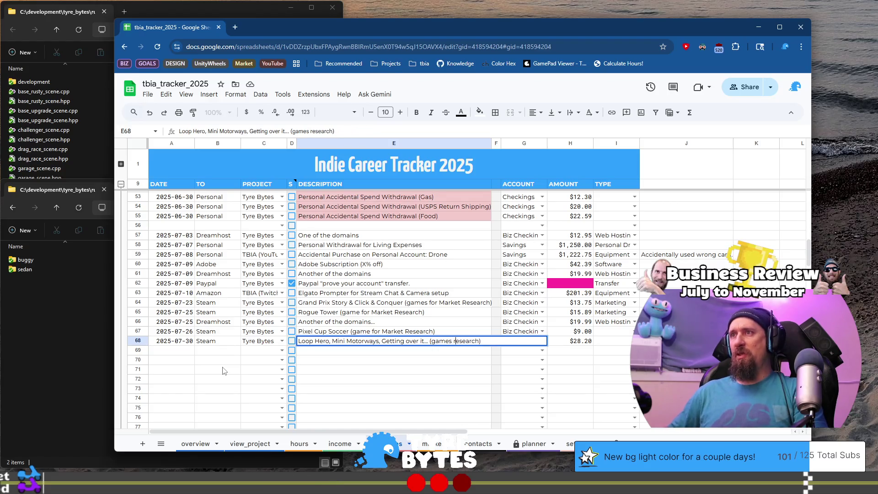
key(Return)
key(Up)
key(Right)
key(Right)
key(Right)
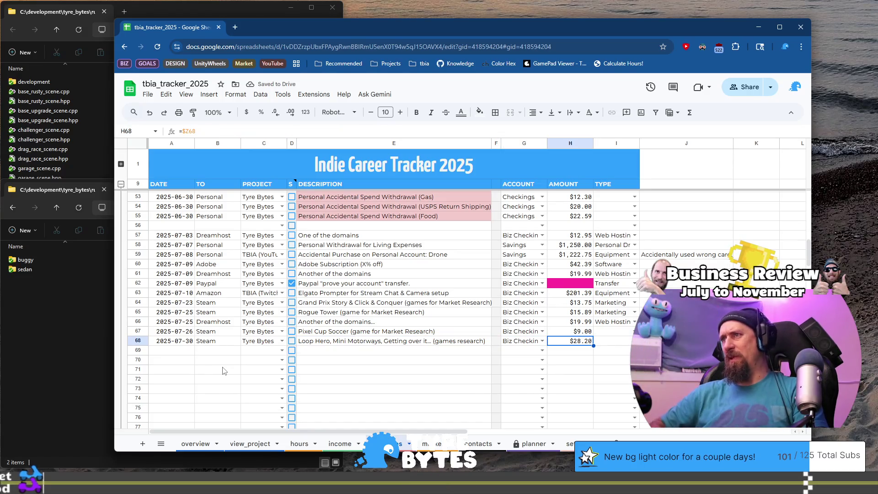
key(Right)
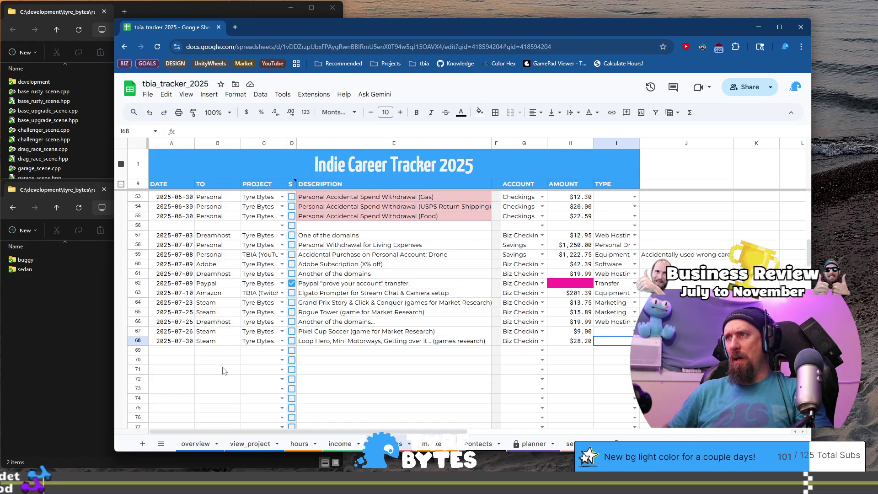
- Copy the Marketing type from row 65 into the Type cells of rows 67 and 68
key(Up)
key(Up)
key(Up)
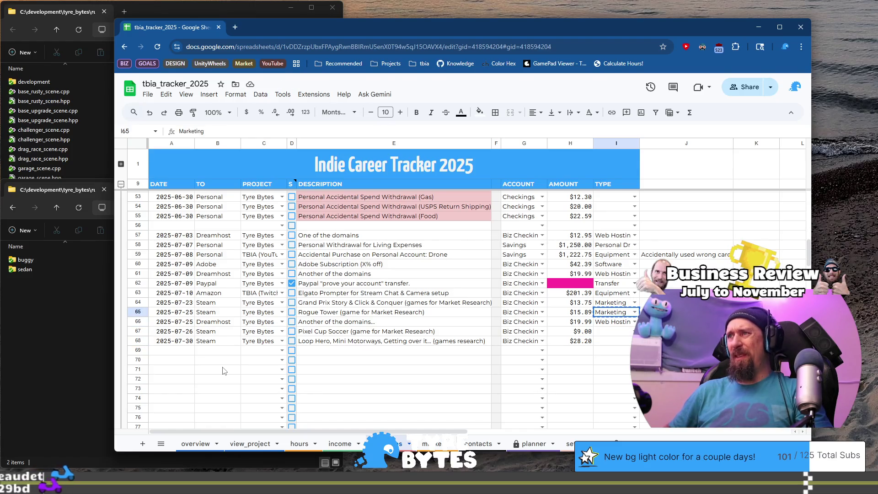
key(ctrl+c)
key(Down)
key(Down)
key(ctrl+v)
key(Down)
key(ctrl+v)
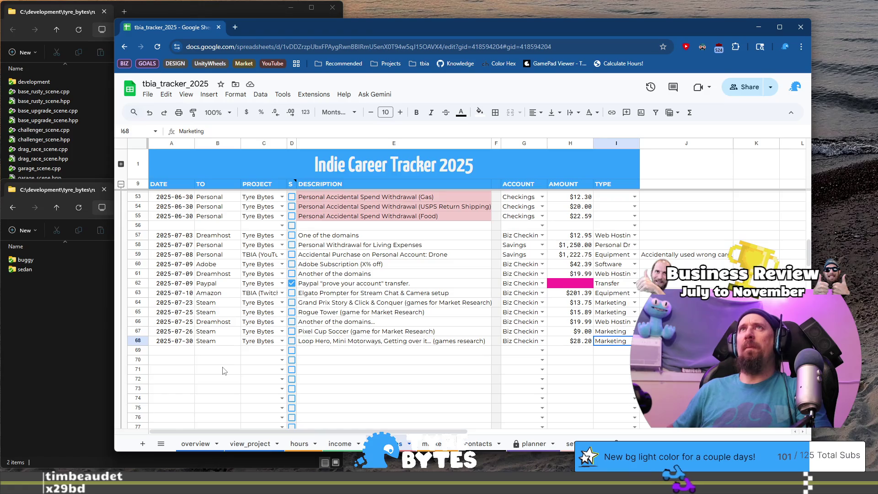
key(Return)
key(ctrl+Right)
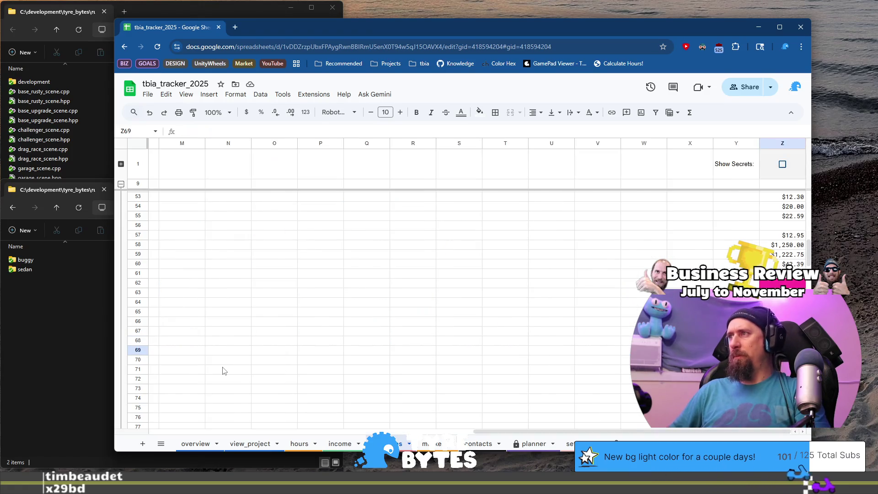
key(ctrl+Left)
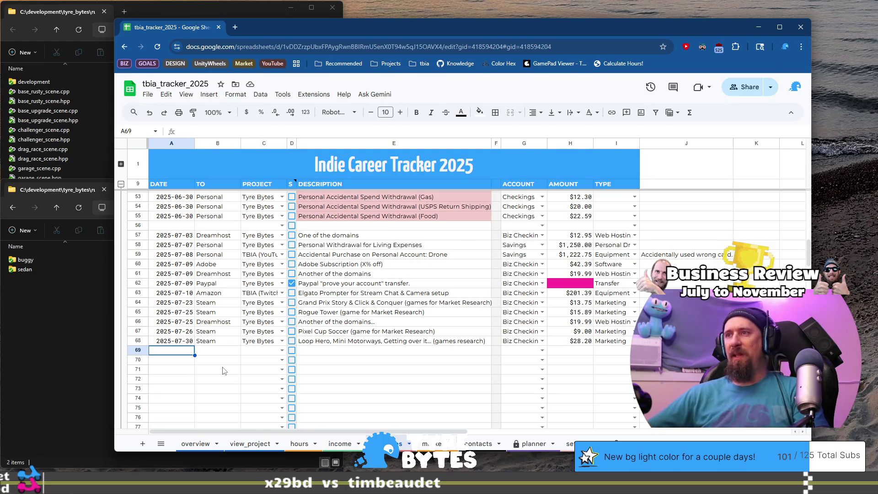
click(569, 444)
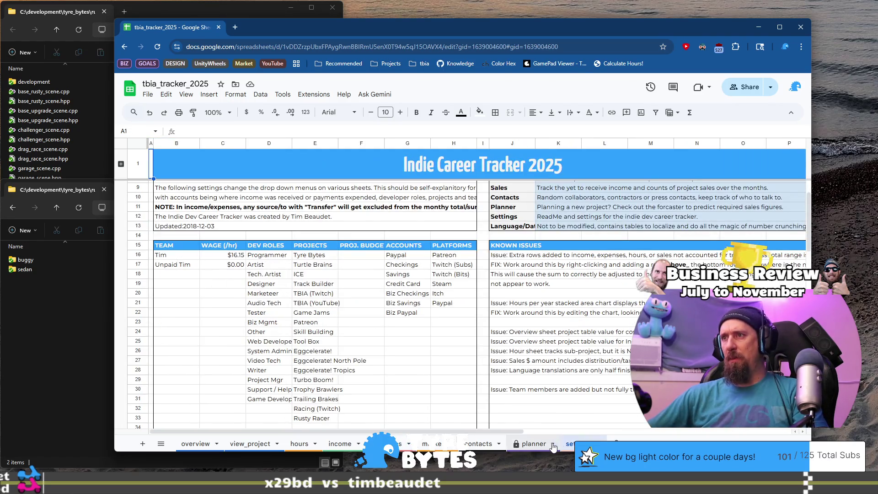
click(534, 443)
scroll(560, 373, up, 5)
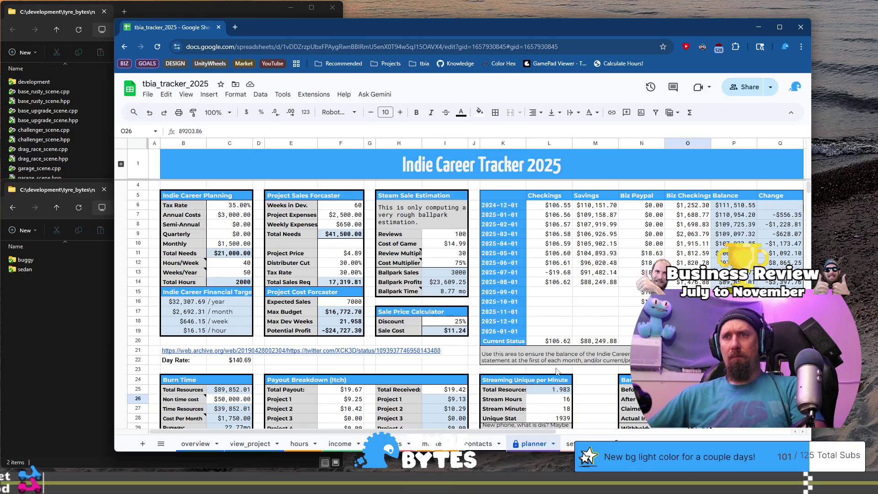
click(389, 443)
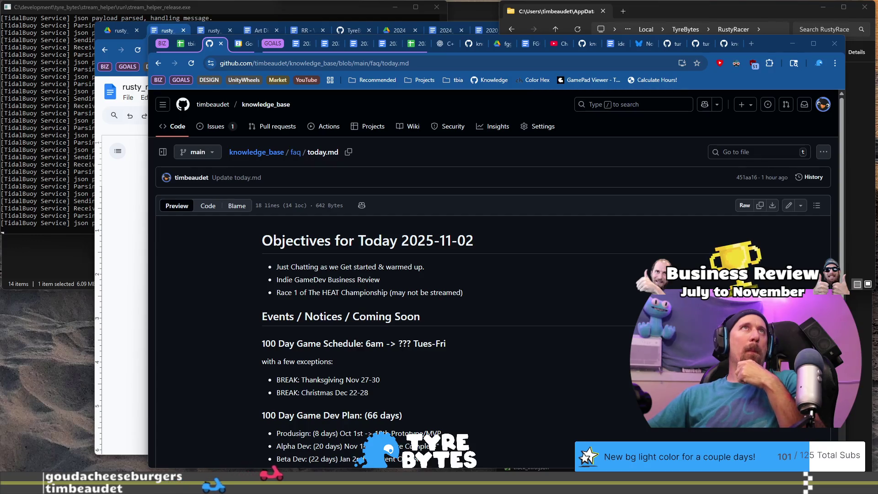
key(ctrl+super+Right)
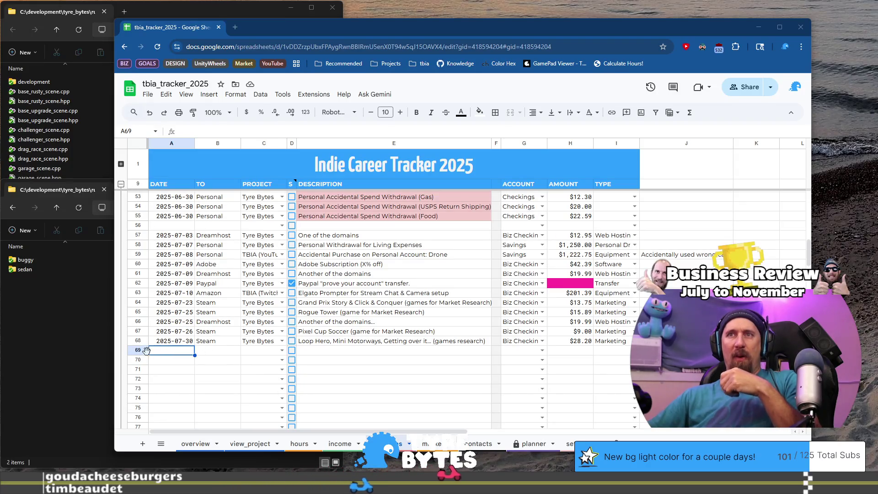
- Move an empty row up to sit above the 2025-07-30 Steam entry
click(139, 350)
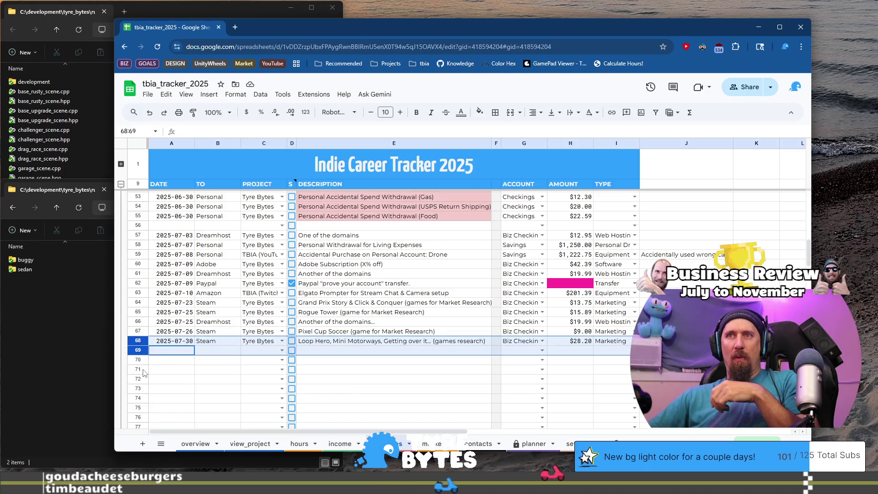
key(Down)
key(Down)
click(138, 350)
drag(139, 350, 141, 340)
- Fill the new row with date 2025-07-28, description ???, account Savings and amount 953.98
click(172, 340)
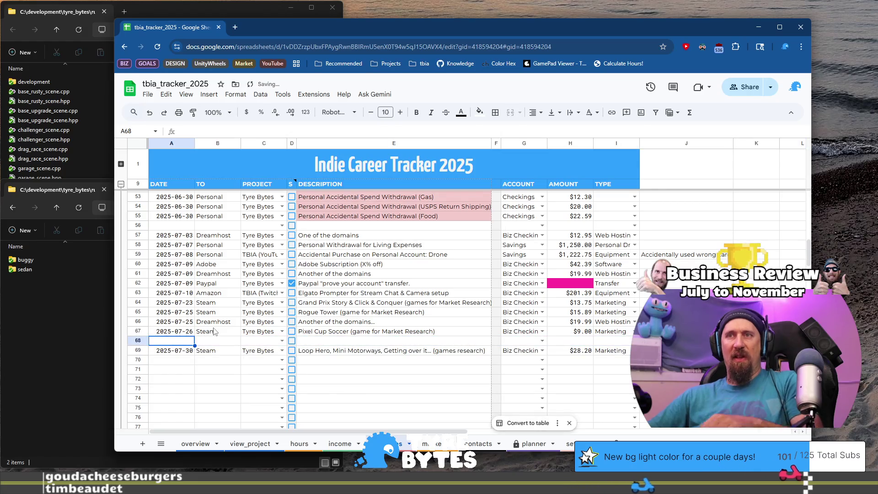
text(2025)
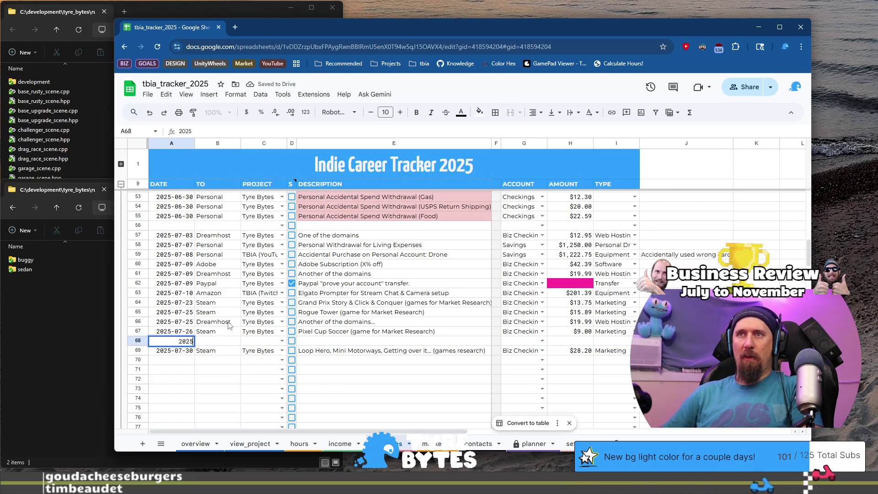
text(-07-28)
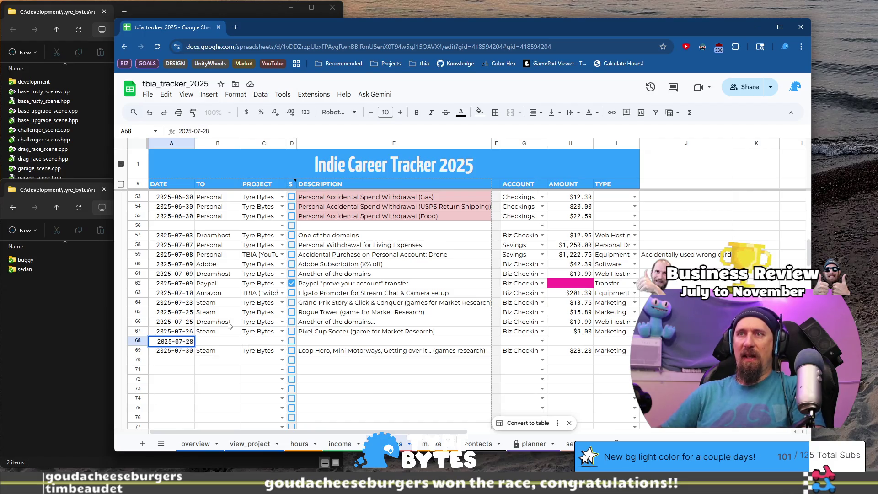
key(Tab)
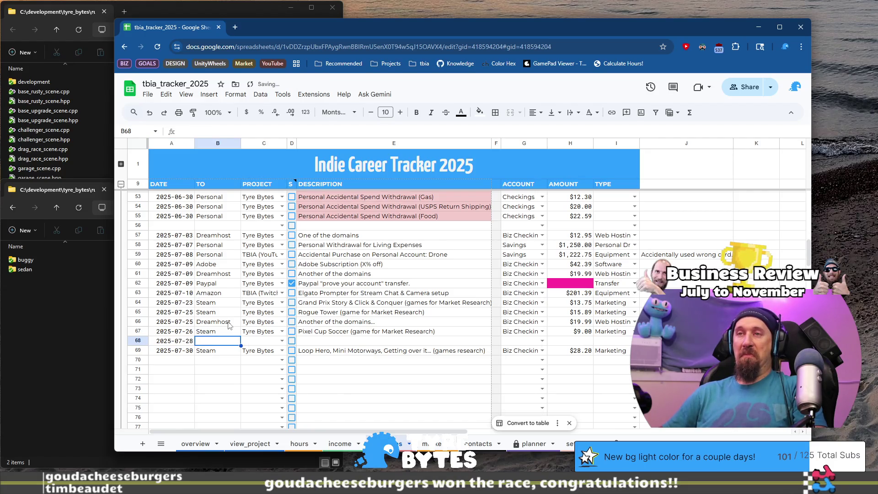
key(Tab)
key(Tab)
key(Tab)
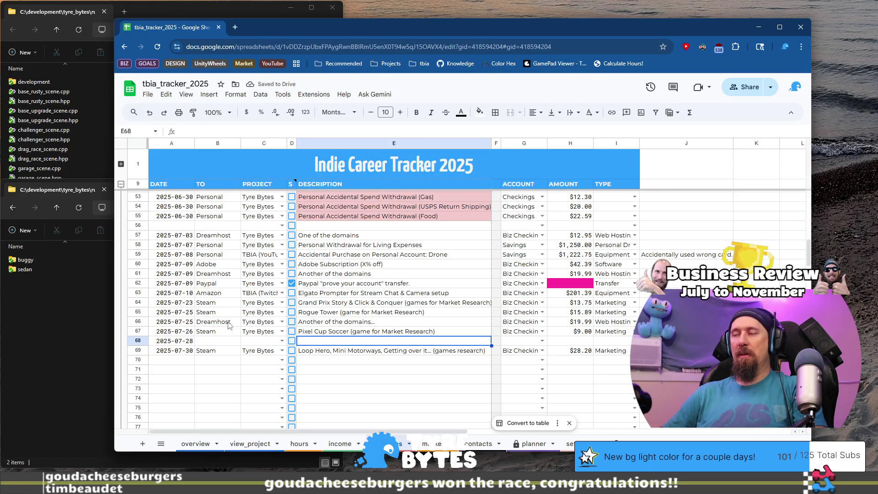
text(???)
key(Tab)
key(Tab)
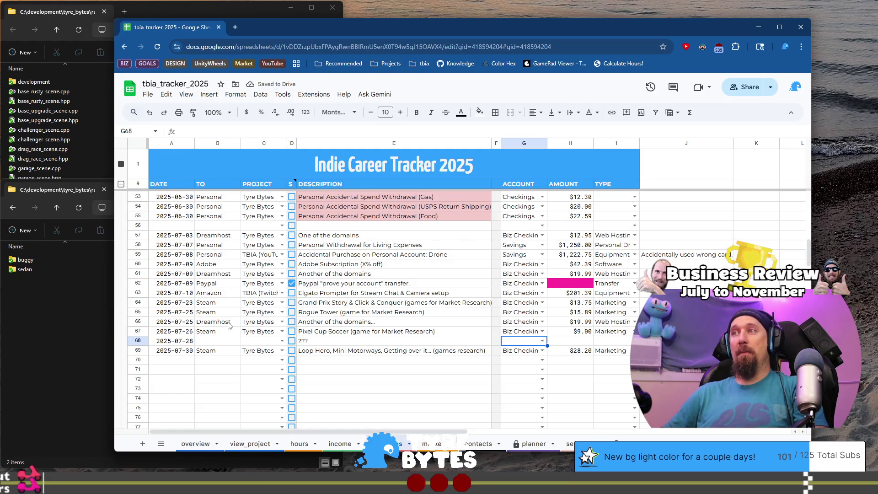
text(Ch)
key(BackSpace)
key(BackSpace)
text(S)
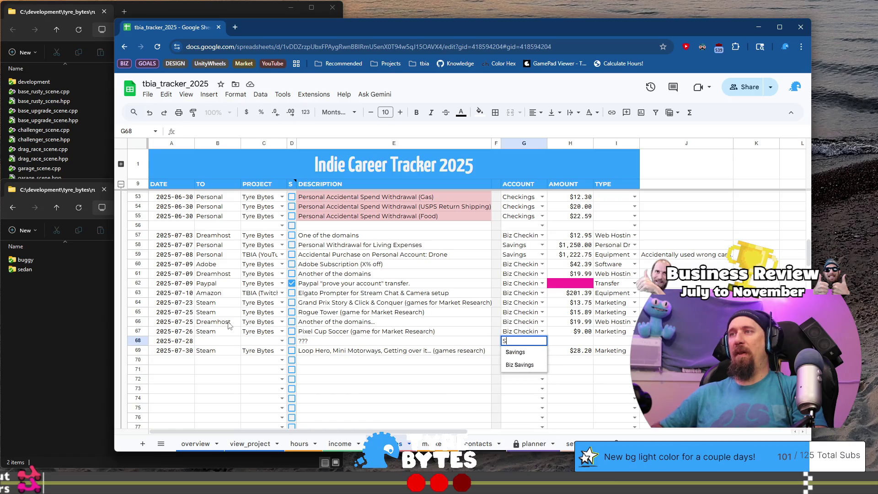
key(Tab)
key(Tab)
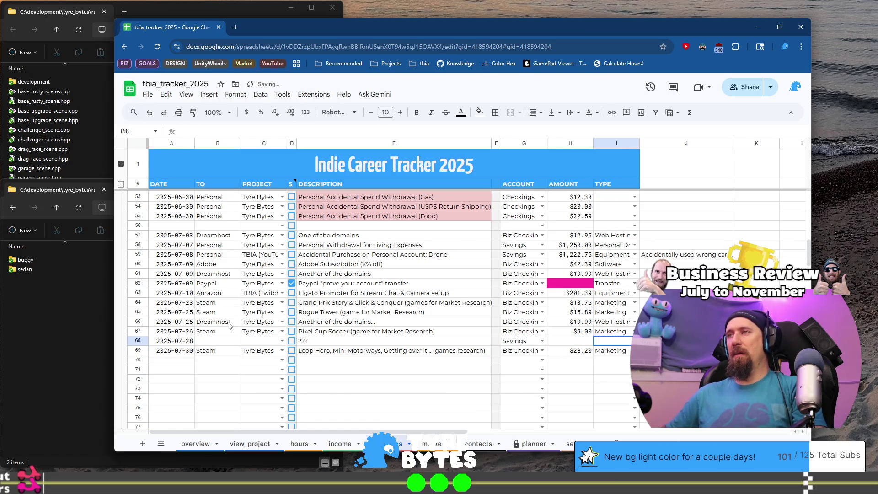
key(ctrl+Right)
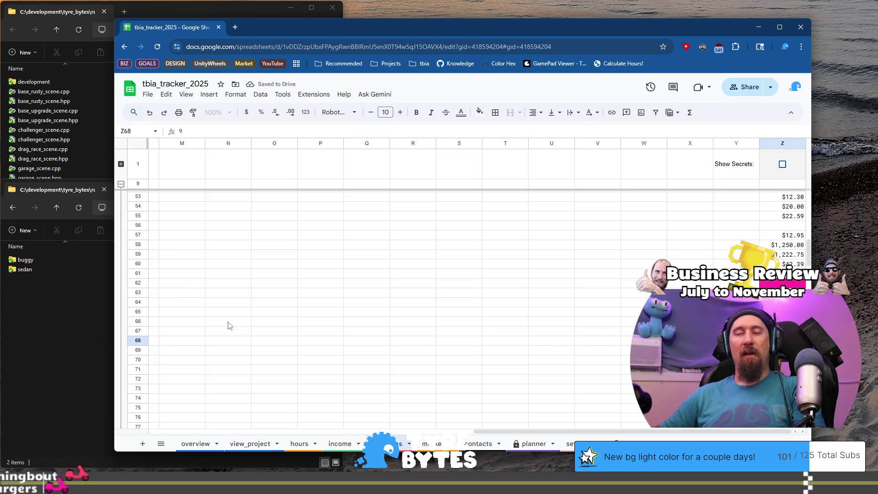
text(953.)
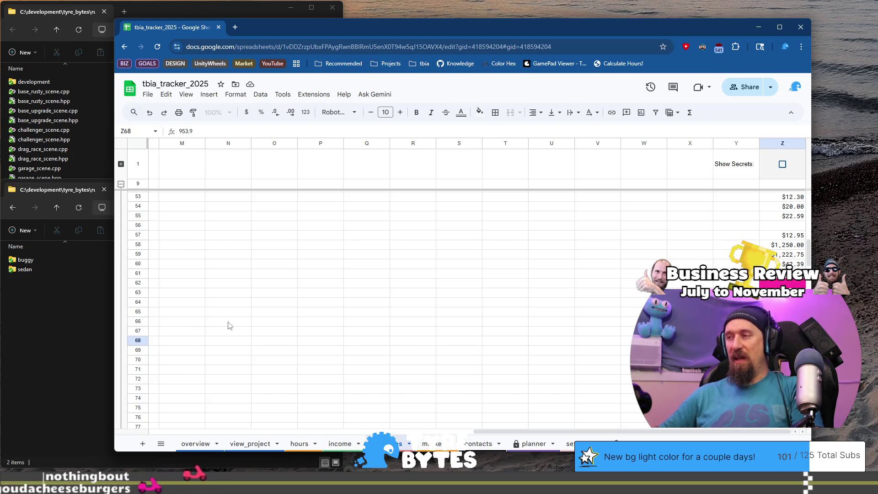
text(98)
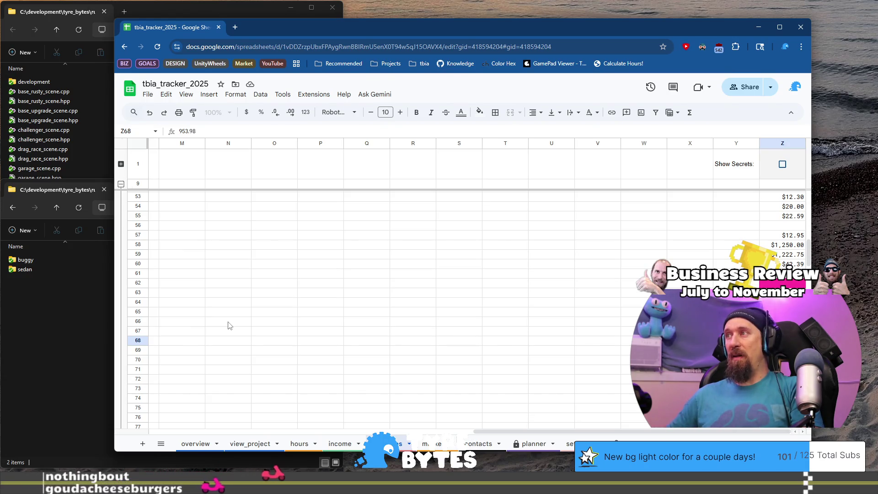
key(Return)
key(Home)
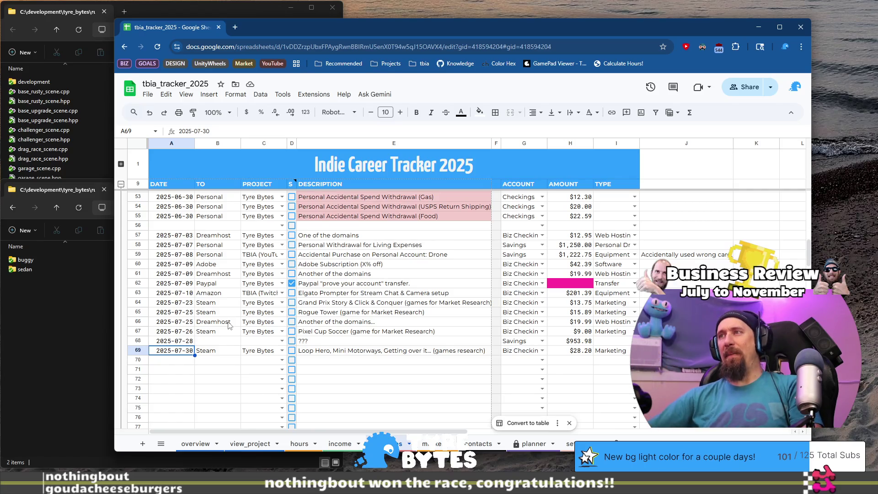
- Calculate 953.98*2 = 1907.96 in a Google search, then return to the tracker's ??? description cell
click(235, 28)
text(9)
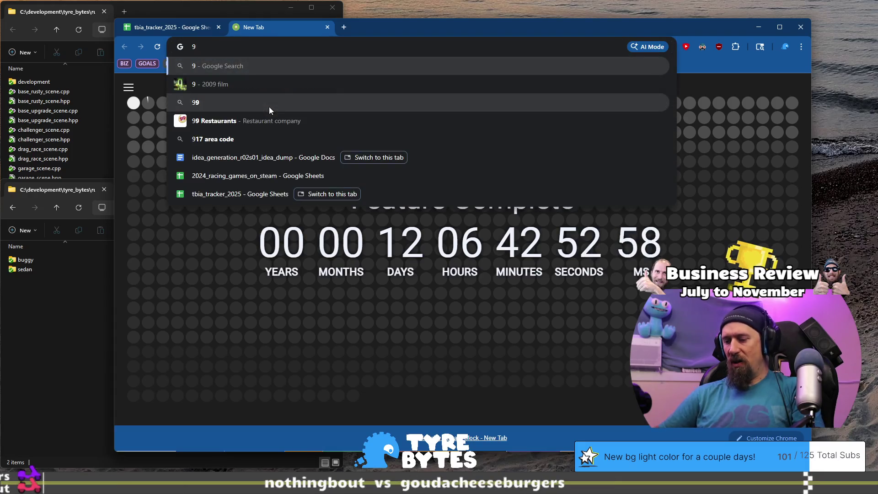
text(53.)
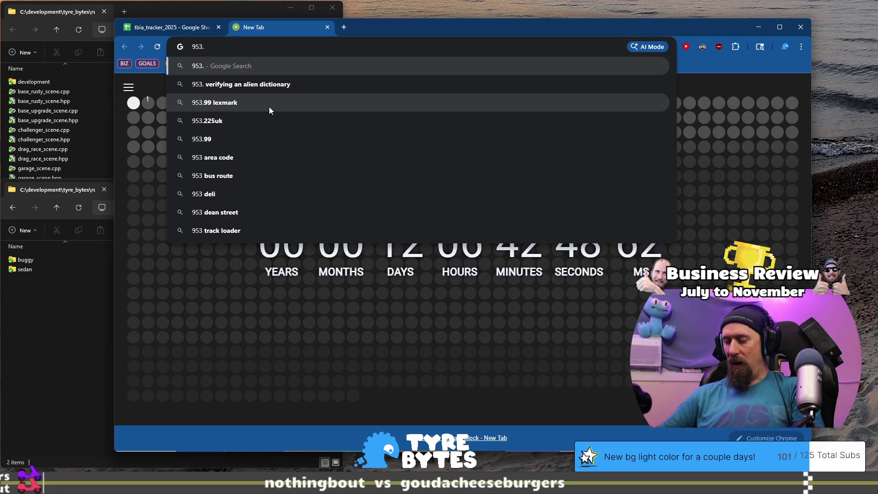
text(98)
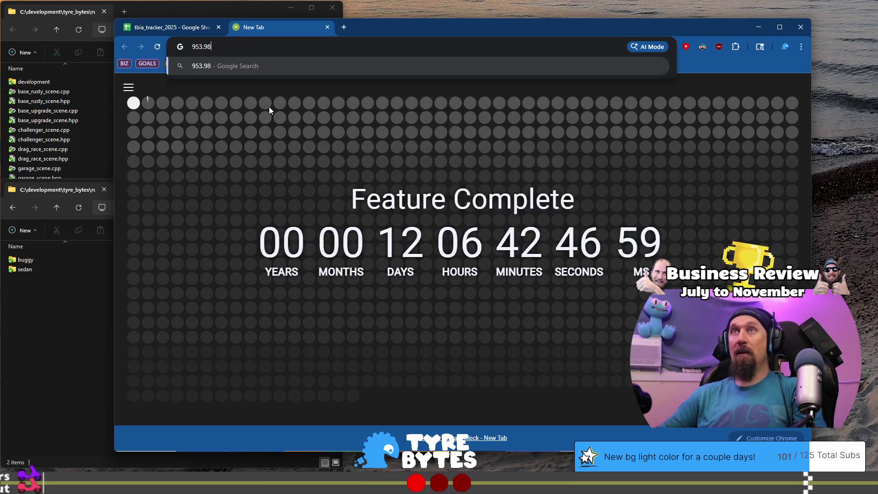
text(*2)
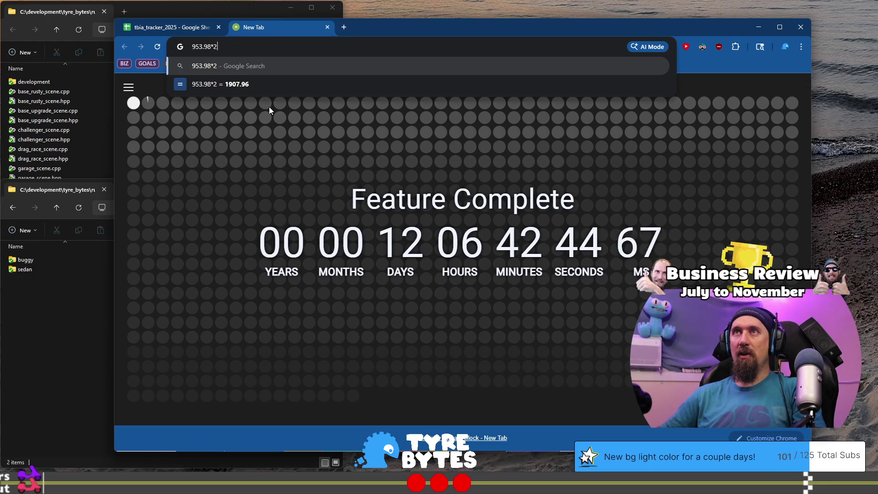
key(Return)
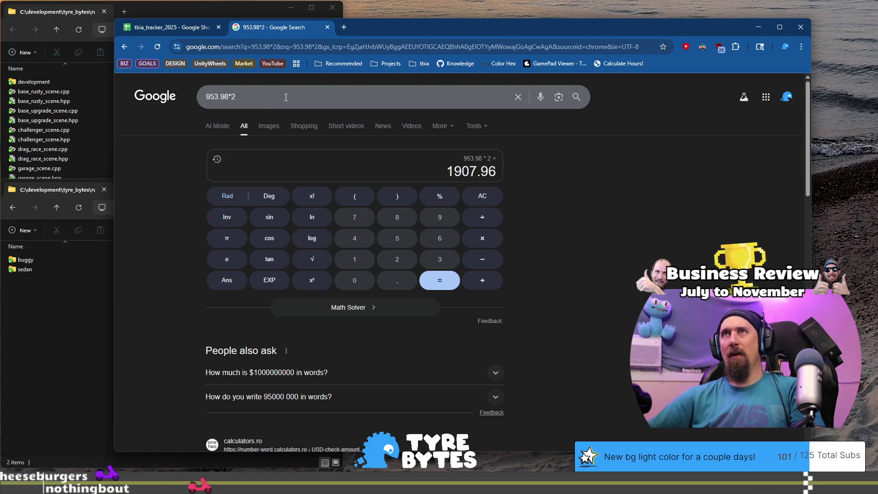
click(170, 27)
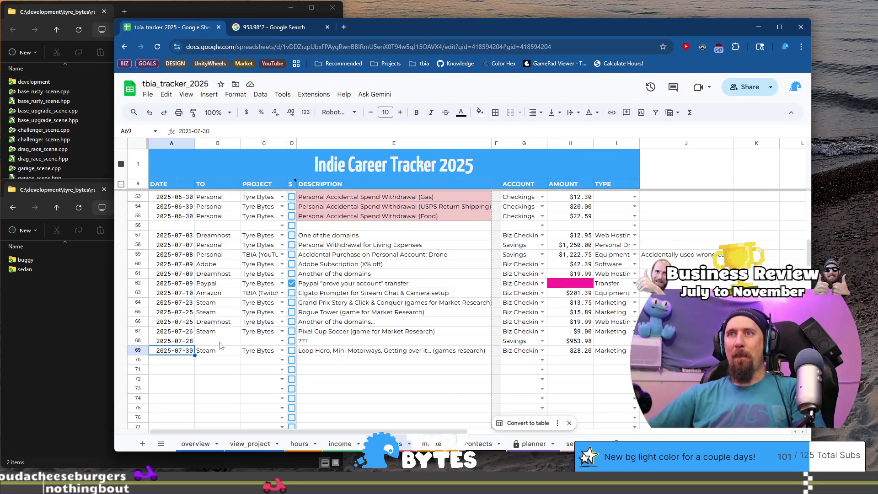
click(311, 340)
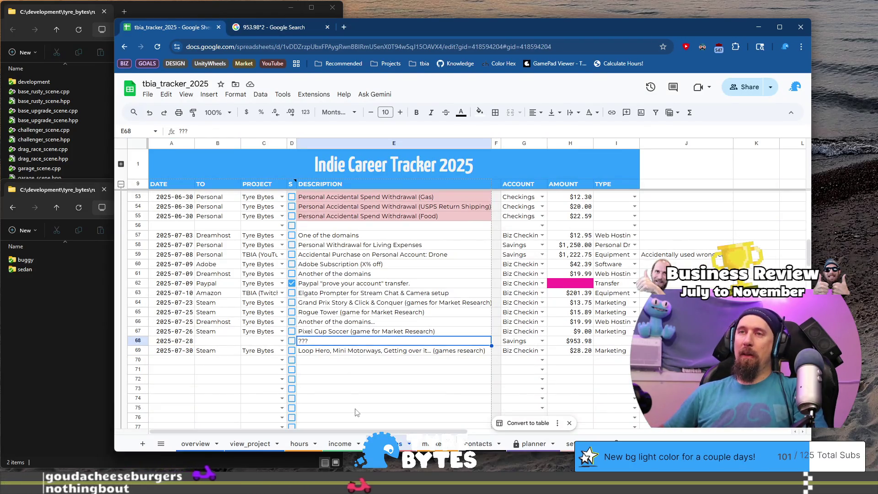